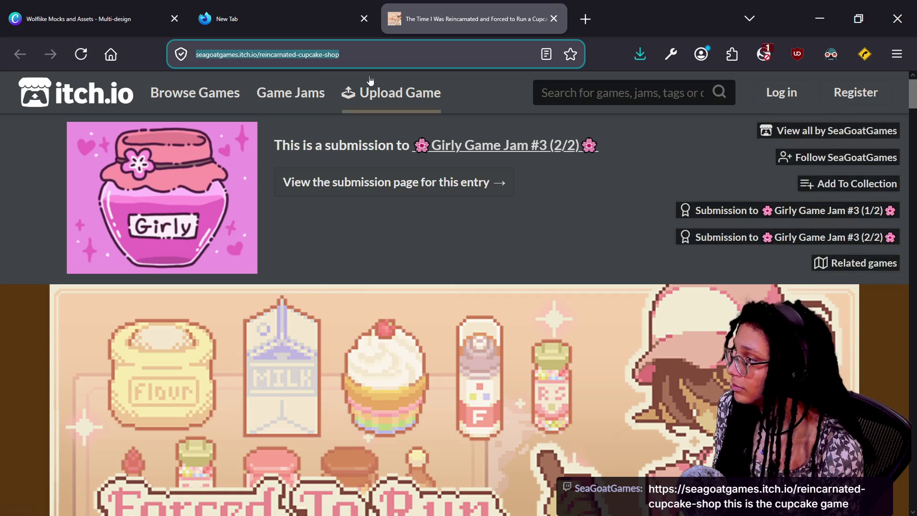
Open the seagoatgames.itch.io Reincarnated Cupcake Shop page and scroll down to the embedded title screen.
key(alt+Tab)
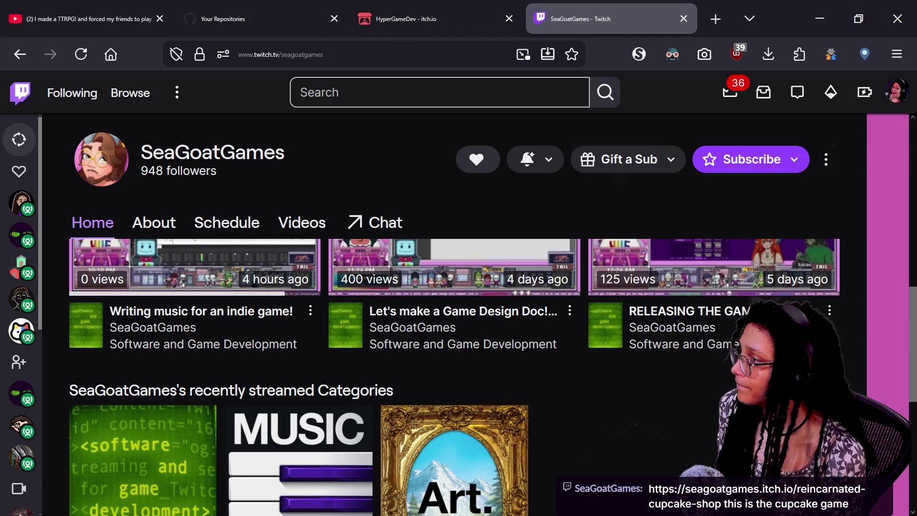
key(ctrl+shift+Tab)
key(ctrl+l)
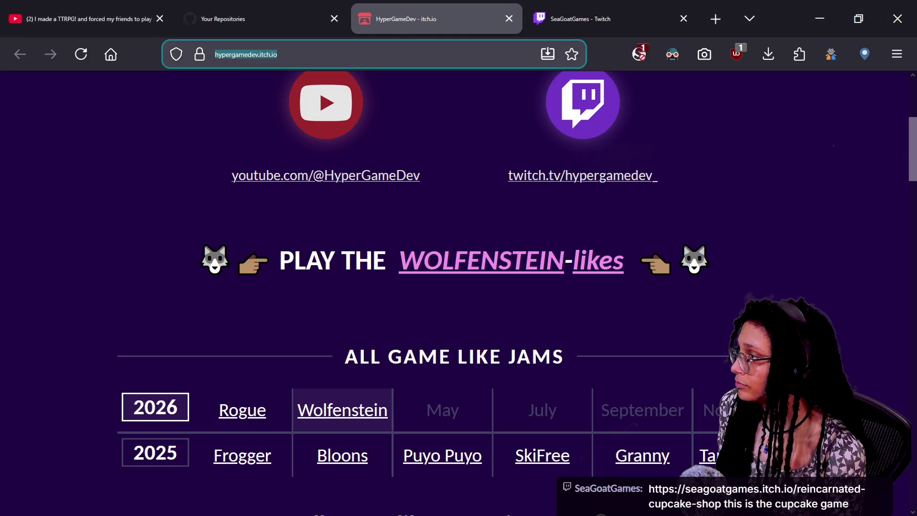
text(seagoatgames.itch.io/reincarnated-cupcake-shop)
key(Return)
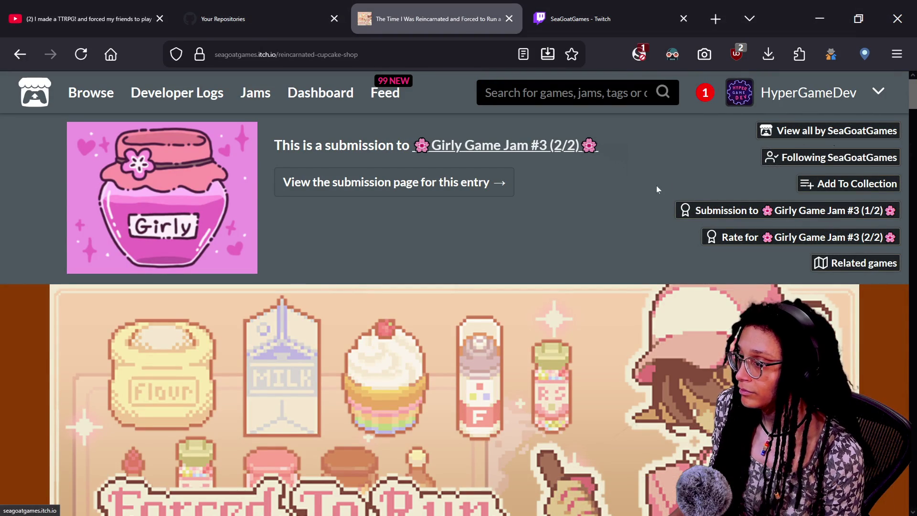
scroll(589, 235, down, 7)
scroll(860, 265, down, 4)
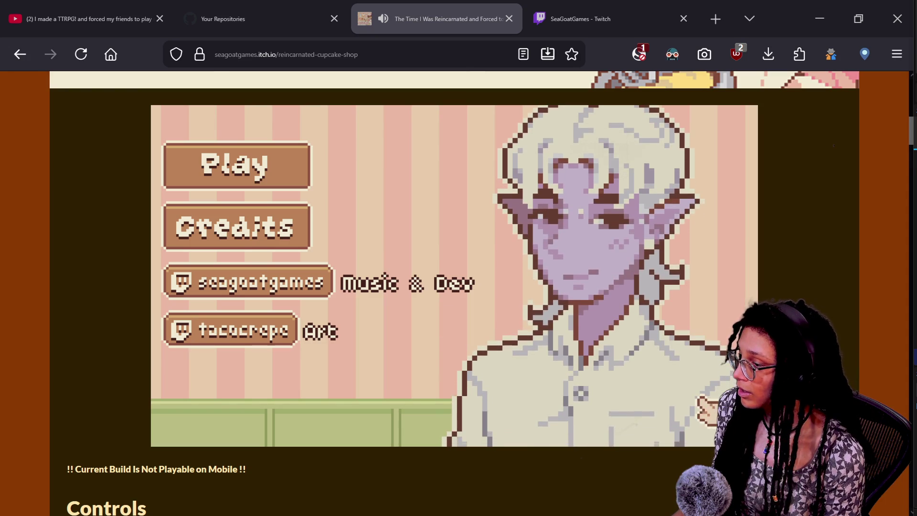
Toggle the embedded cupcake game into fullscreen and back out, twice.
click(750, 439)
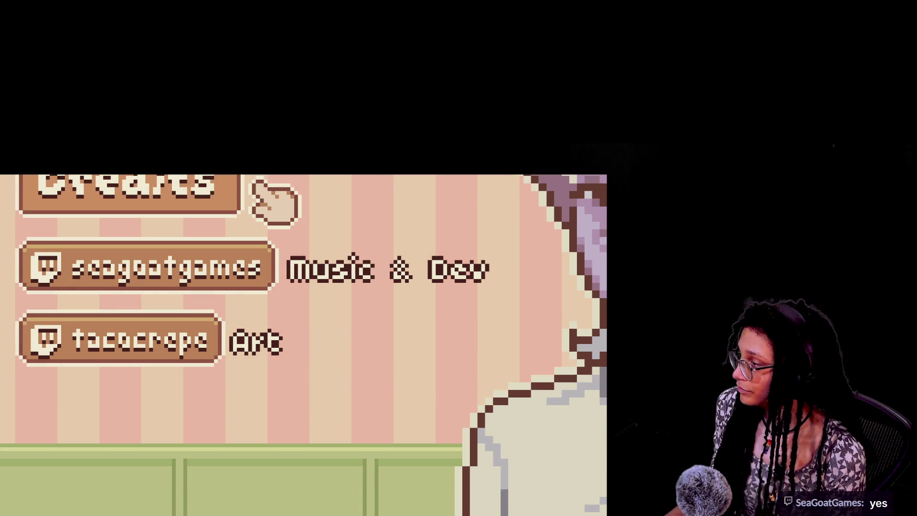
key(Escape)
click(751, 439)
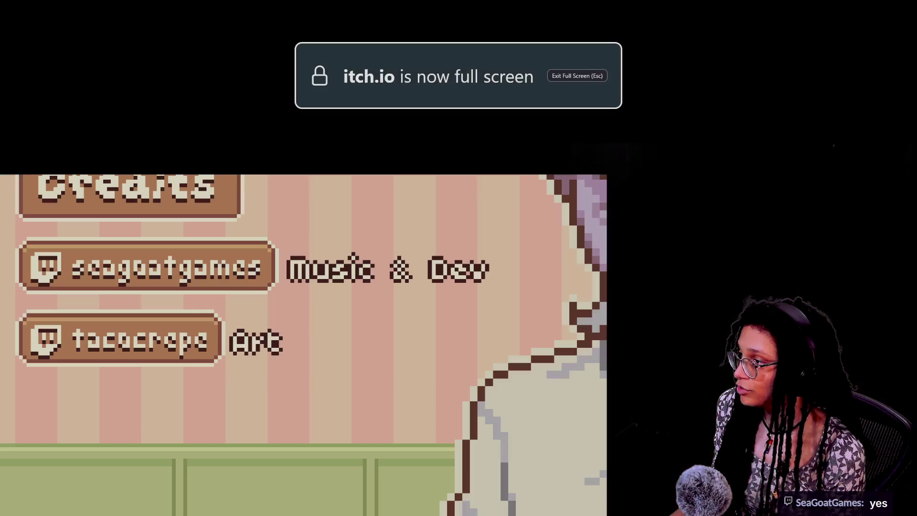
key(Escape)
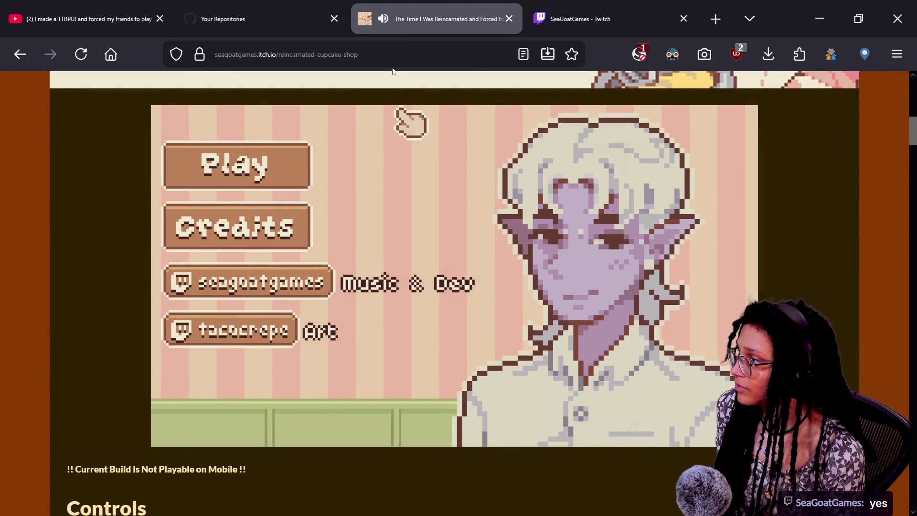
Close the duplicate cupcake game tab and run the game fullscreen in the other window.
key(ctrl+l)
click(508, 19)
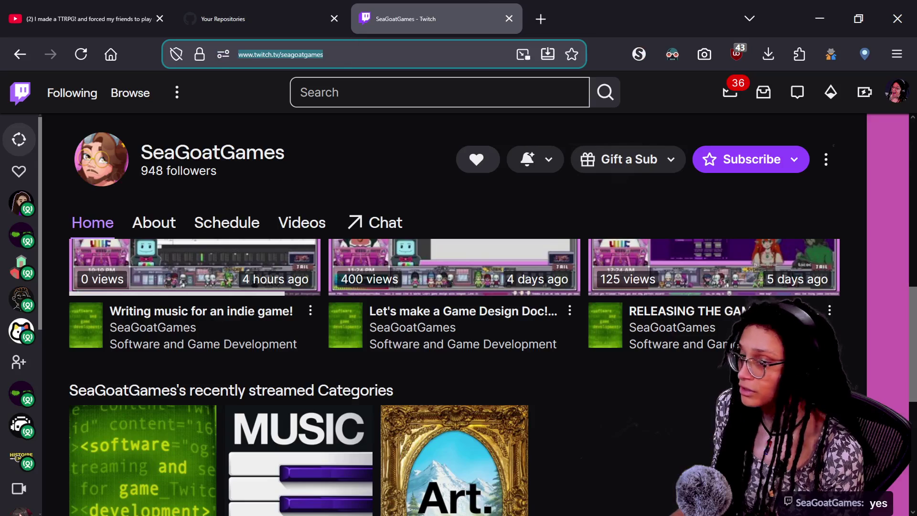
key(alt+Tab)
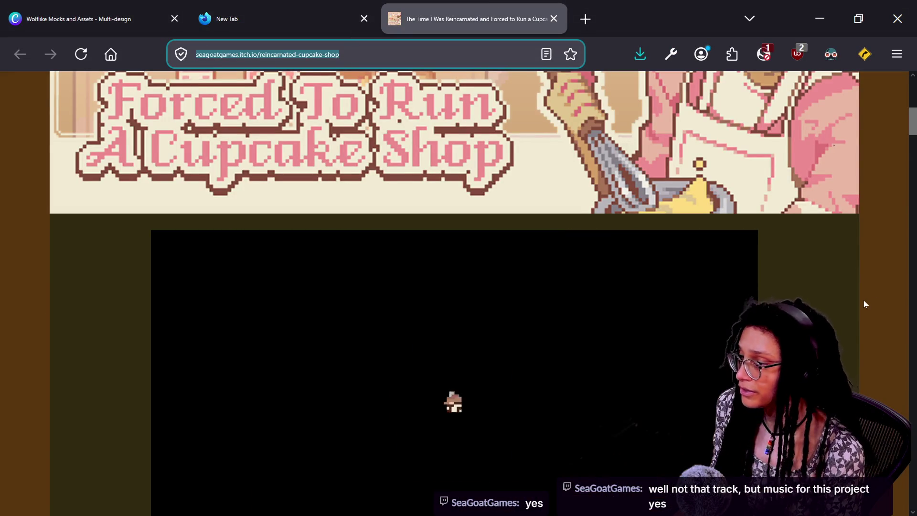
scroll(744, 291, down, 5)
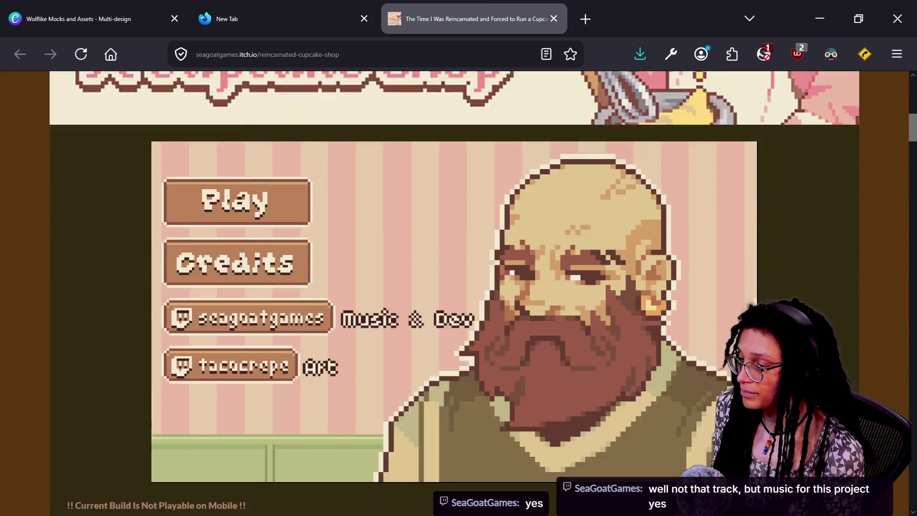
click(744, 291)
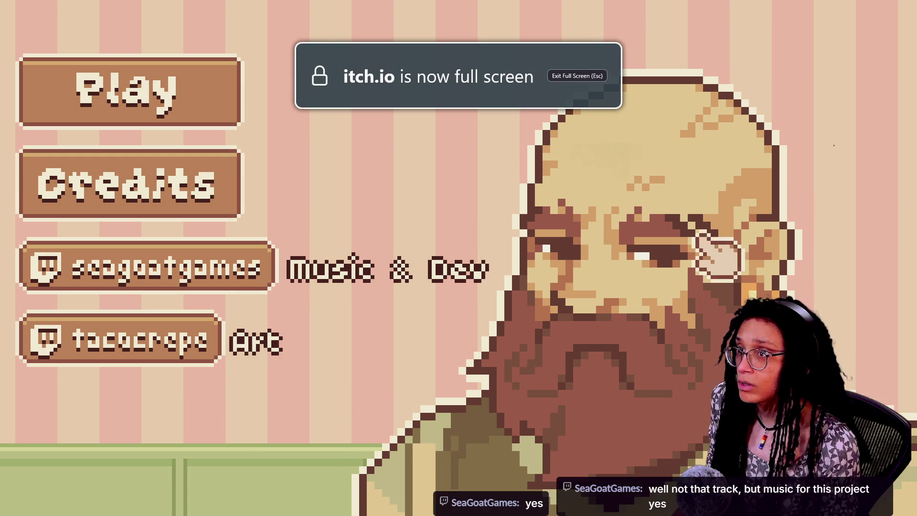
key(Escape)
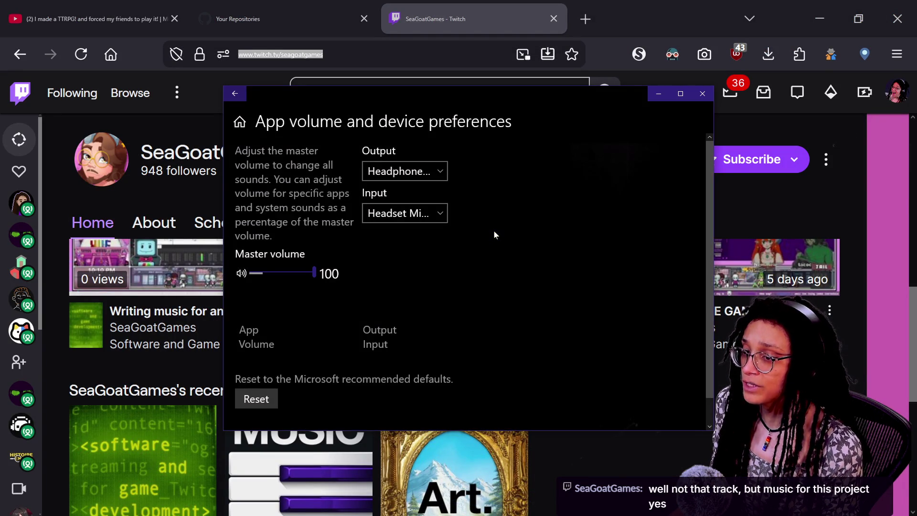
Set Firefox's audio output to CABLE-D Input in App volume preferences.
scroll(569, 212, down, 2)
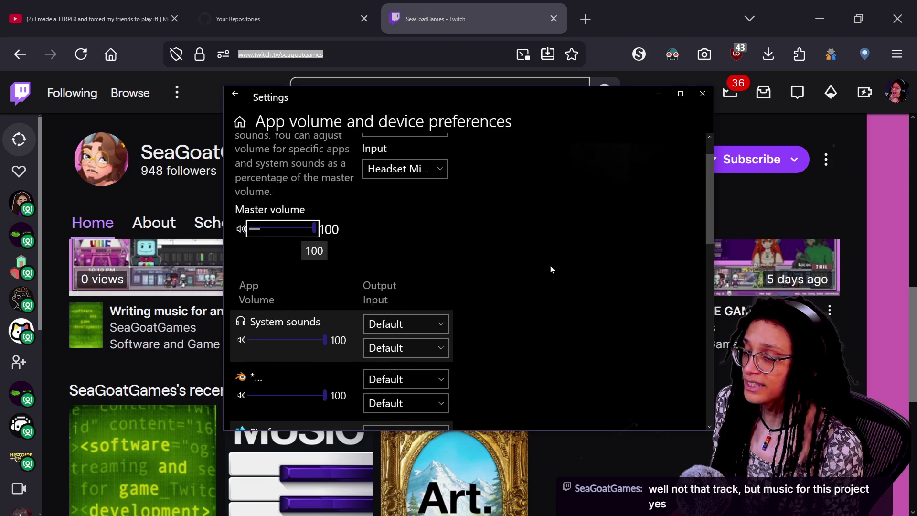
scroll(550, 266, down, 2)
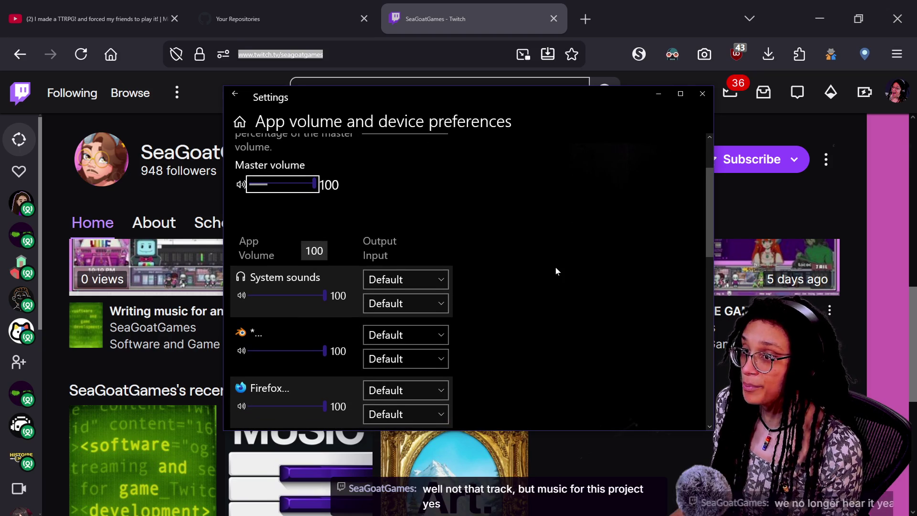
scroll(236, 372, up, 3)
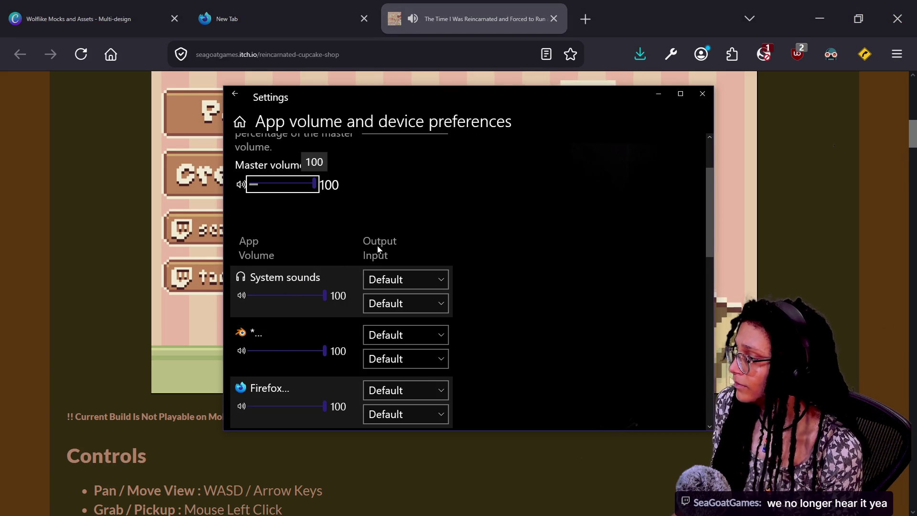
scroll(377, 248, down, 5)
click(403, 166)
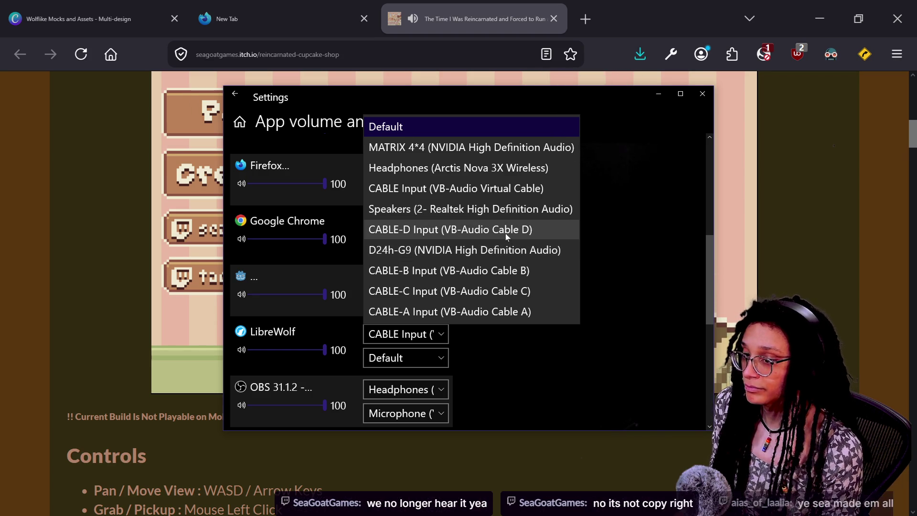
click(504, 229)
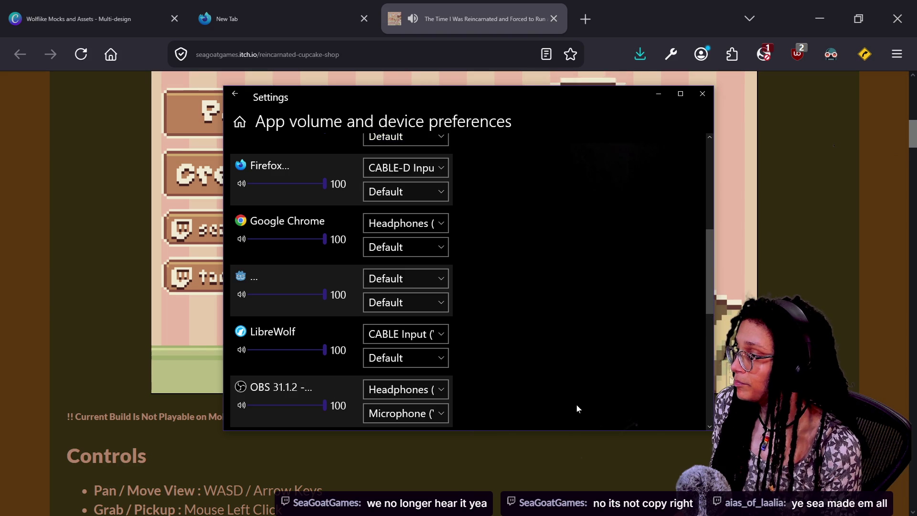
Leave Chrome unchanged, send the cupcake game's audio to CABLE Input, and return to the game fullscreen.
scroll(404, 201, down, 1)
click(392, 169)
click(591, 245)
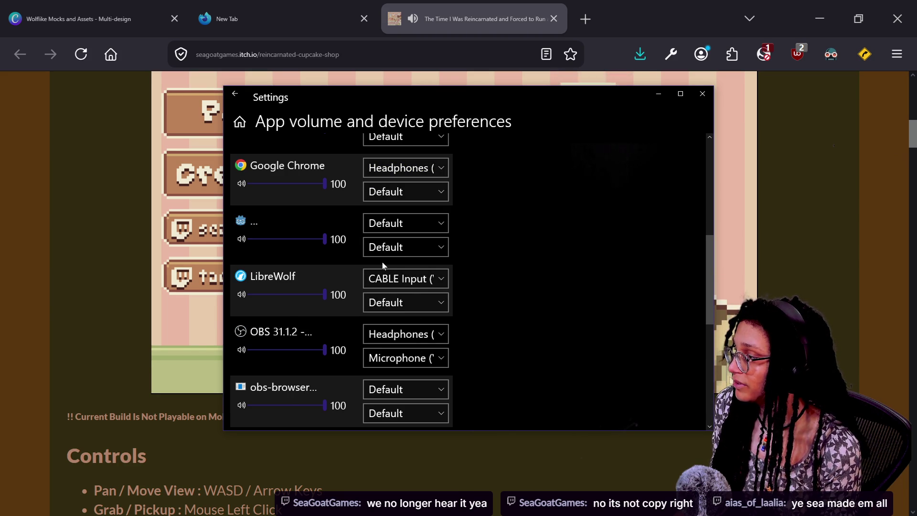
scroll(383, 266, down, 4)
click(408, 281)
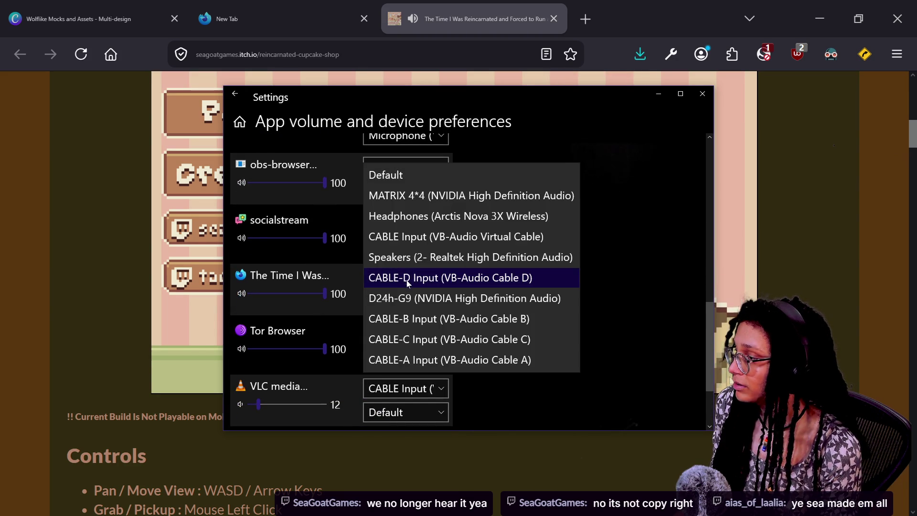
click(419, 236)
click(830, 195)
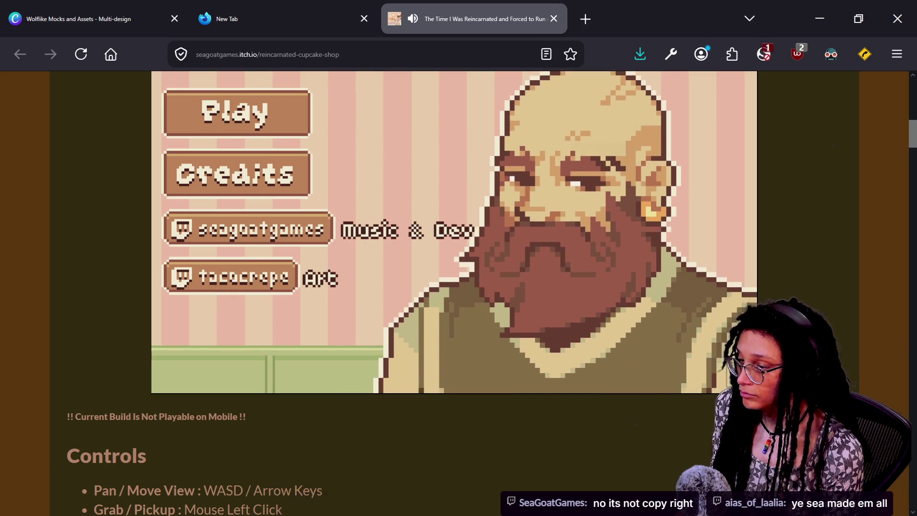
click(747, 383)
Start a new game with the tutorial, move the view with A/W/S, and set the bowl on the counter.
click(170, 115)
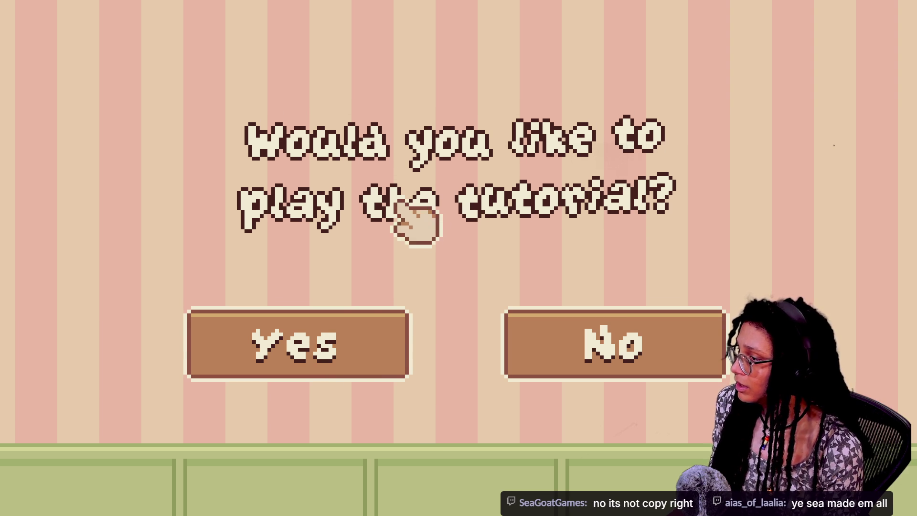
click(368, 358)
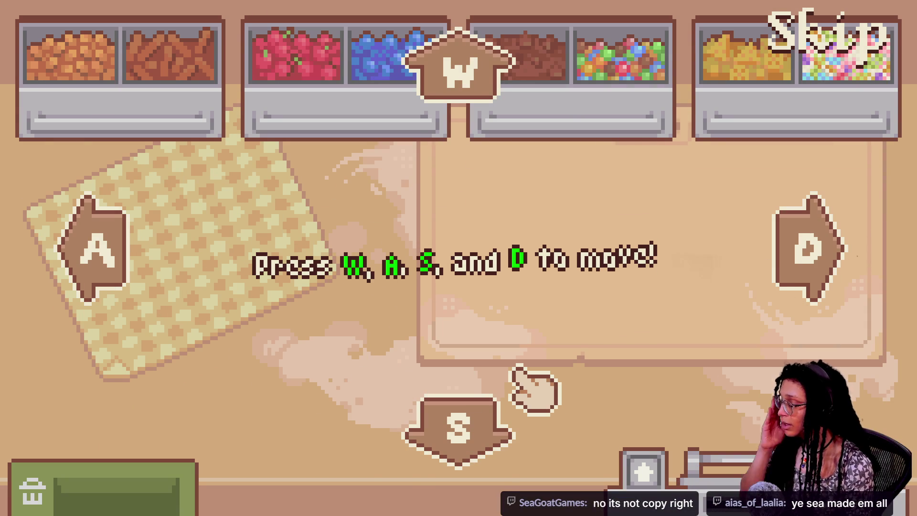
key(a)
key(w)
key(s)
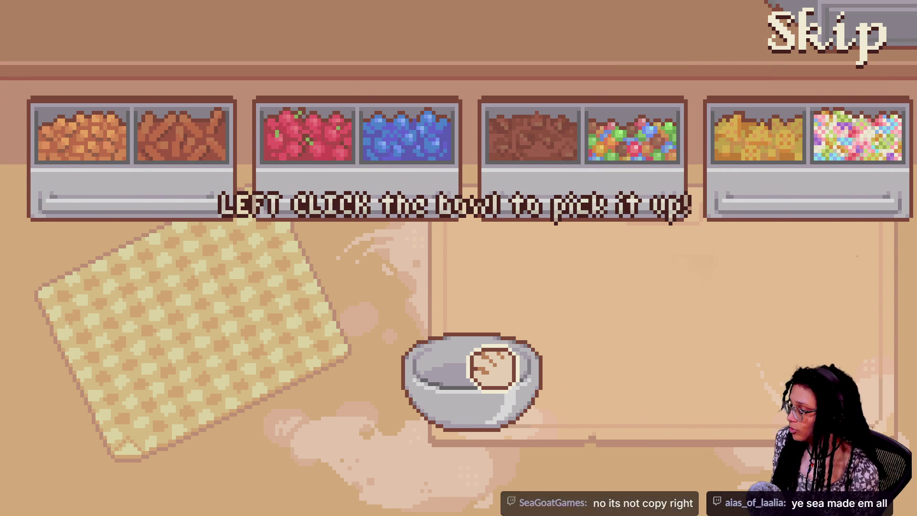
click(492, 367)
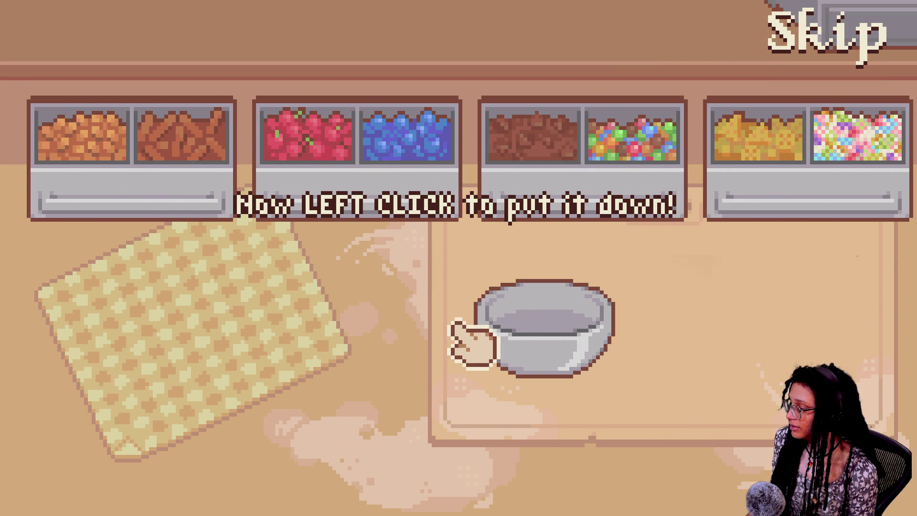
click(412, 353)
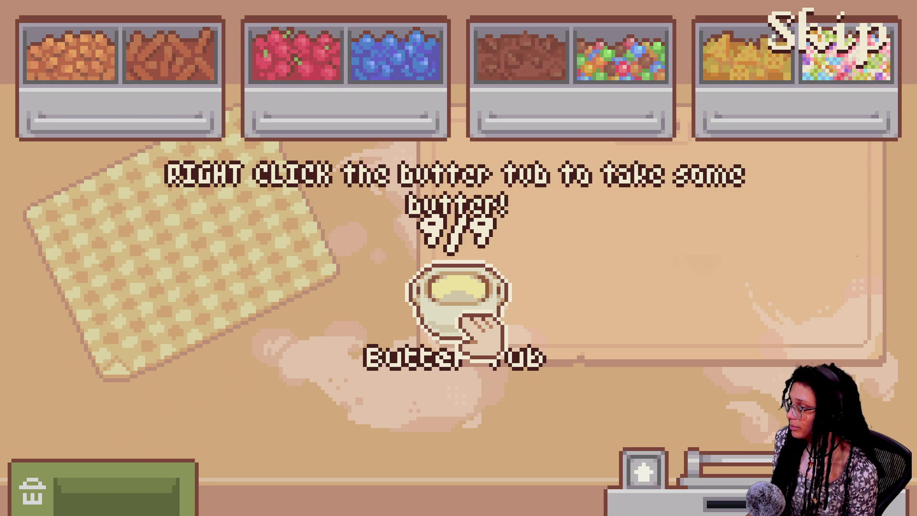
Take butter from the tub and briefly check the pause menu's volume sliders.
right_click(478, 329)
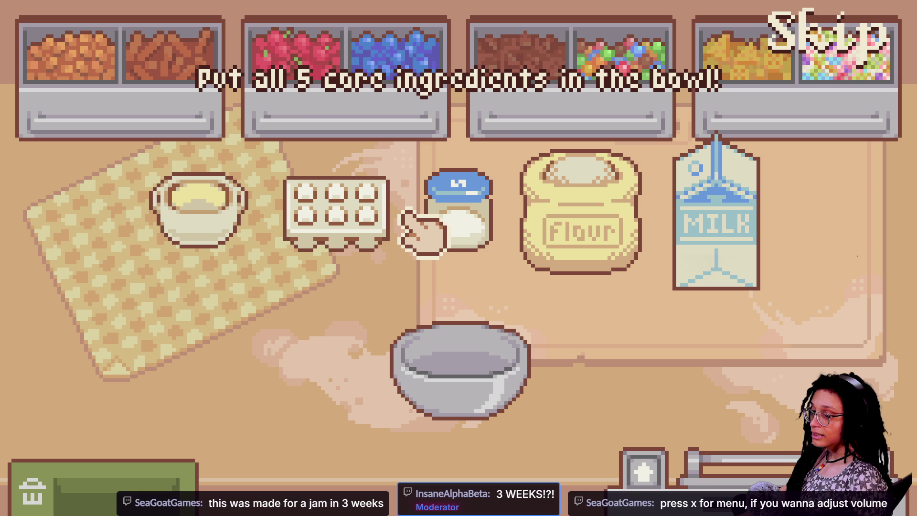
key(x)
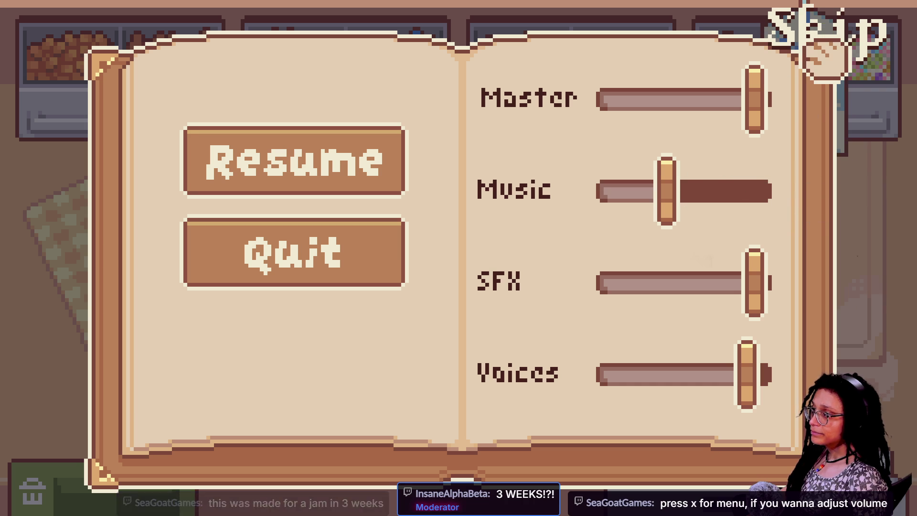
key(x)
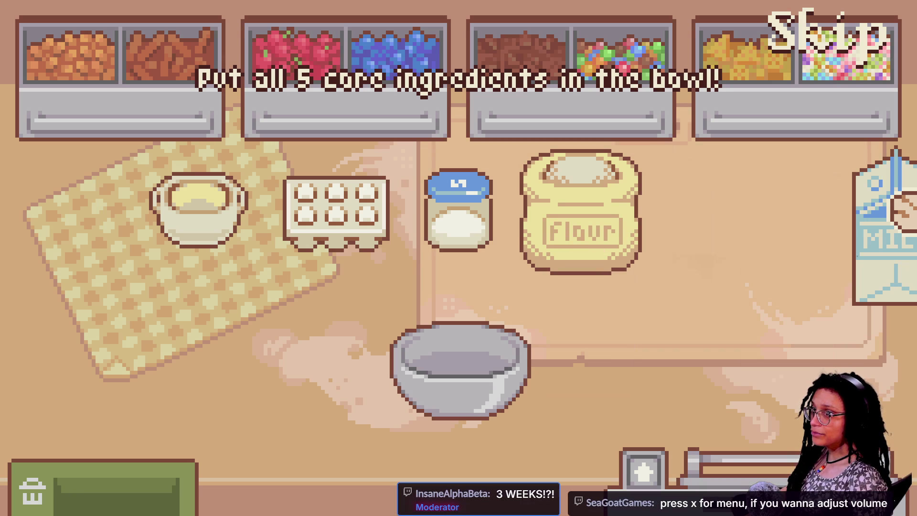
Arrange the milk carton, egg carton, sugar jar and mixing bowl on the counter.
mouse_move(901, 210)
mouse_down()
mouse_move(455, 256)
mouse_move(377, 324)
mouse_move(416, 312)
mouse_move(363, 298)
mouse_move(420, 257)
mouse_move(361, 281)
mouse_move(425, 265)
mouse_move(461, 296)
mouse_up()
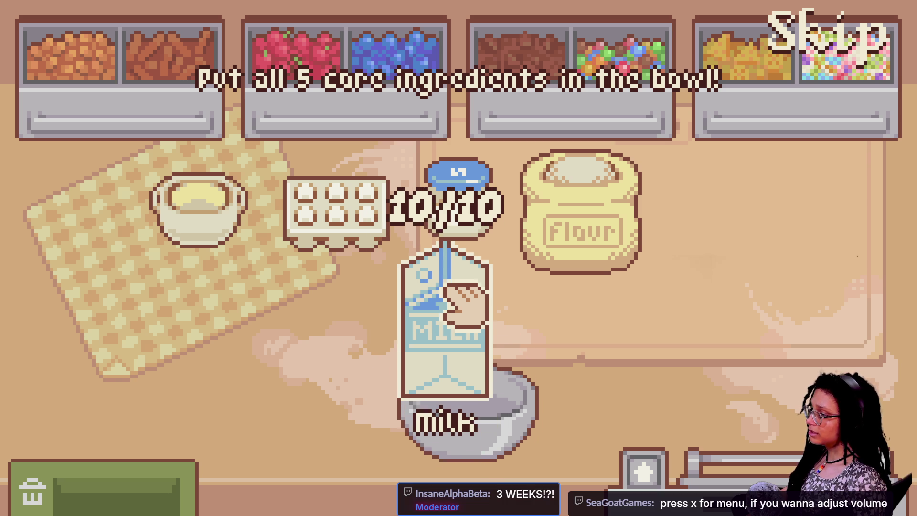
mouse_move(377, 239)
mouse_down()
mouse_move(492, 440)
mouse_move(478, 437)
mouse_up()
mouse_move(473, 165)
mouse_down()
mouse_move(327, 302)
mouse_move(300, 410)
mouse_move(308, 418)
mouse_move(316, 286)
mouse_up()
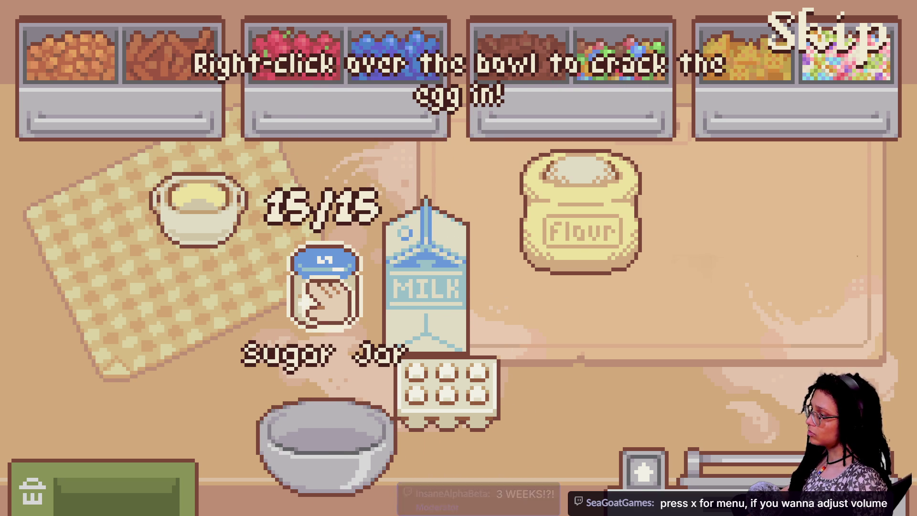
mouse_move(442, 383)
mouse_down()
mouse_move(317, 419)
mouse_move(348, 436)
mouse_move(338, 393)
mouse_move(378, 389)
mouse_move(350, 422)
mouse_move(481, 409)
mouse_move(487, 317)
mouse_up()
mouse_move(507, 377)
mouse_down()
mouse_move(497, 364)
mouse_move(528, 317)
mouse_move(535, 329)
mouse_up()
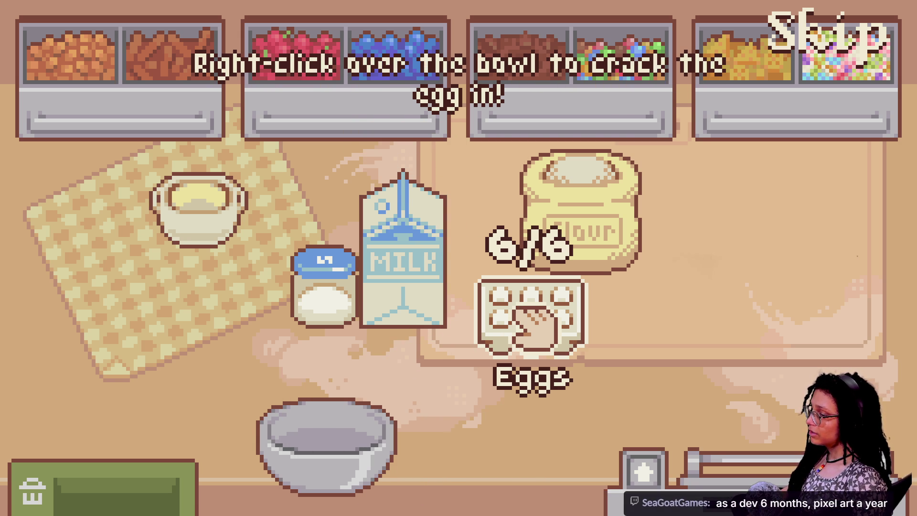
mouse_move(420, 266)
mouse_down()
mouse_move(323, 436)
mouse_move(375, 420)
mouse_move(332, 471)
mouse_move(323, 442)
mouse_move(346, 362)
mouse_up()
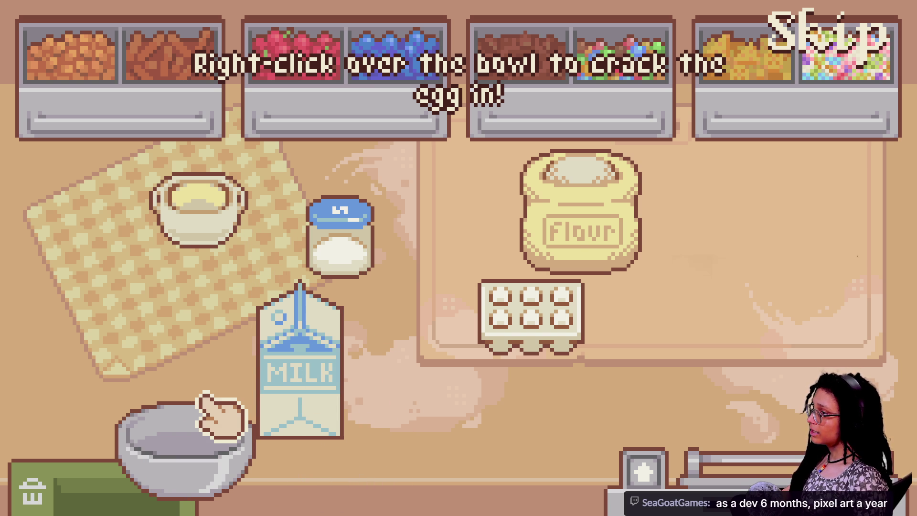
mouse_move(194, 437)
mouse_down()
mouse_move(344, 311)
mouse_move(394, 385)
mouse_move(549, 299)
mouse_move(492, 338)
mouse_up()
Crack an egg into the bowl, discard the shells, and pour in milk and sugar.
mouse_move(588, 291)
mouse_down()
mouse_move(537, 286)
mouse_move(430, 344)
mouse_up()
right_click(430, 344)
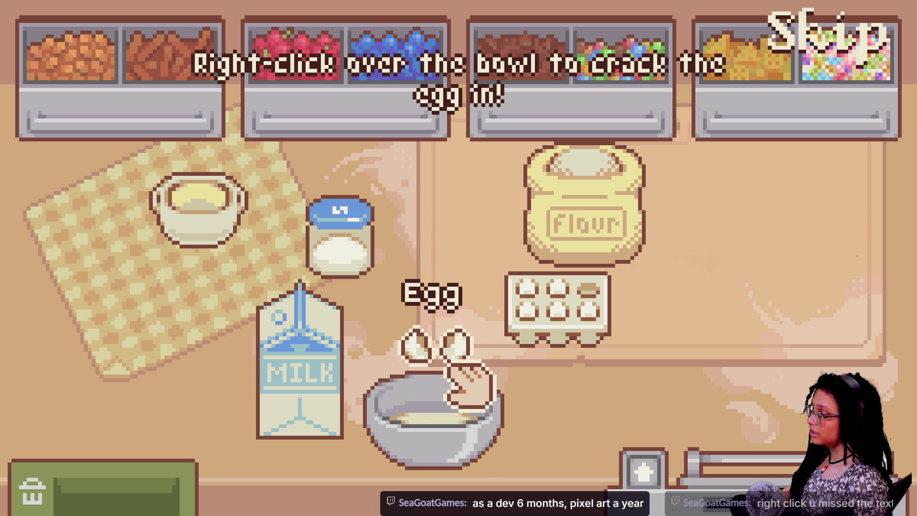
drag(475, 401, 738, 253)
mouse_move(329, 352)
mouse_down()
mouse_move(434, 378)
mouse_move(458, 448)
mouse_up()
mouse_move(256, 329)
mouse_down()
mouse_move(409, 383)
mouse_move(459, 425)
mouse_up()
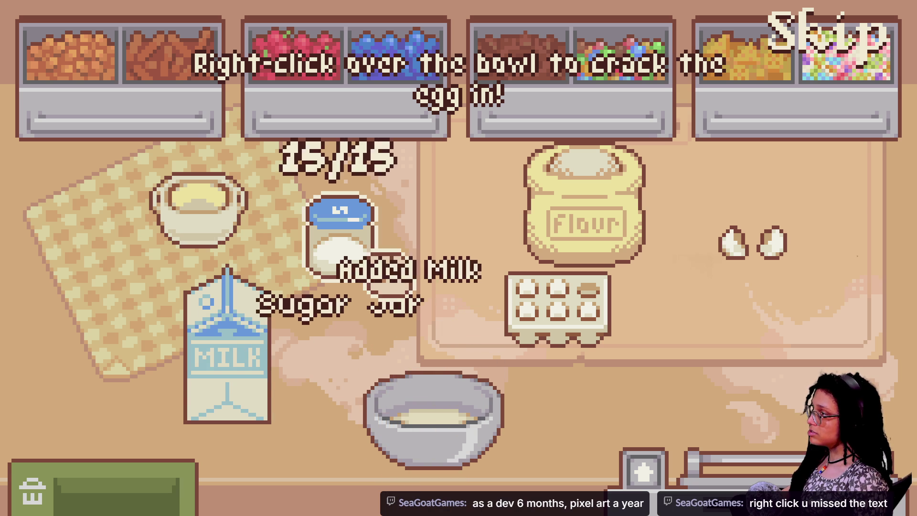
mouse_move(344, 248)
mouse_down()
mouse_move(368, 266)
mouse_move(361, 267)
mouse_move(430, 410)
mouse_up()
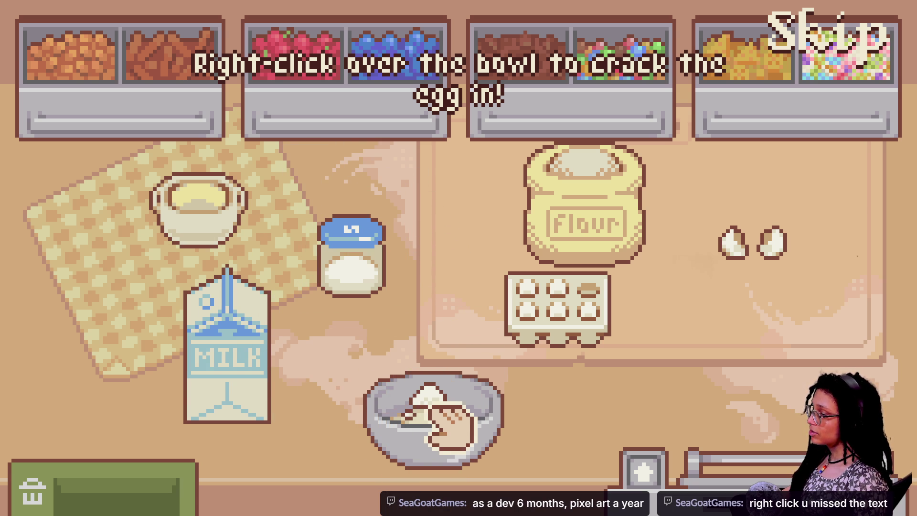
mouse_move(234, 211)
mouse_down()
mouse_move(454, 270)
mouse_move(473, 235)
mouse_move(454, 231)
mouse_move(440, 385)
mouse_move(449, 415)
mouse_up()
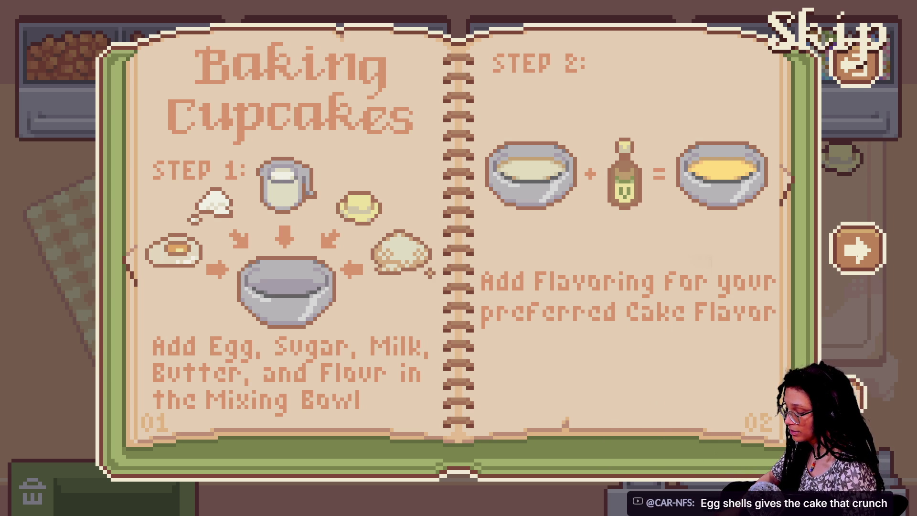
Close the Baking Cupcakes book, move the flour bag to the right, and pick up butter.
click(855, 66)
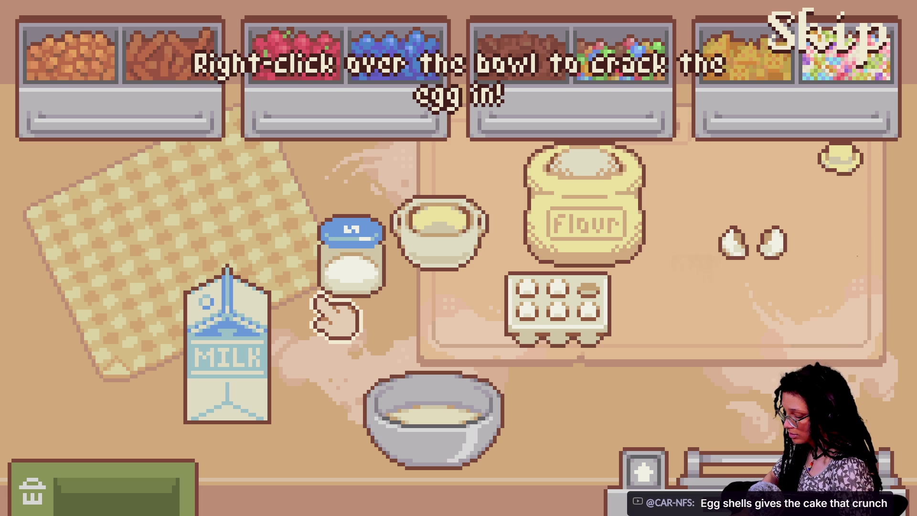
key(Tab)
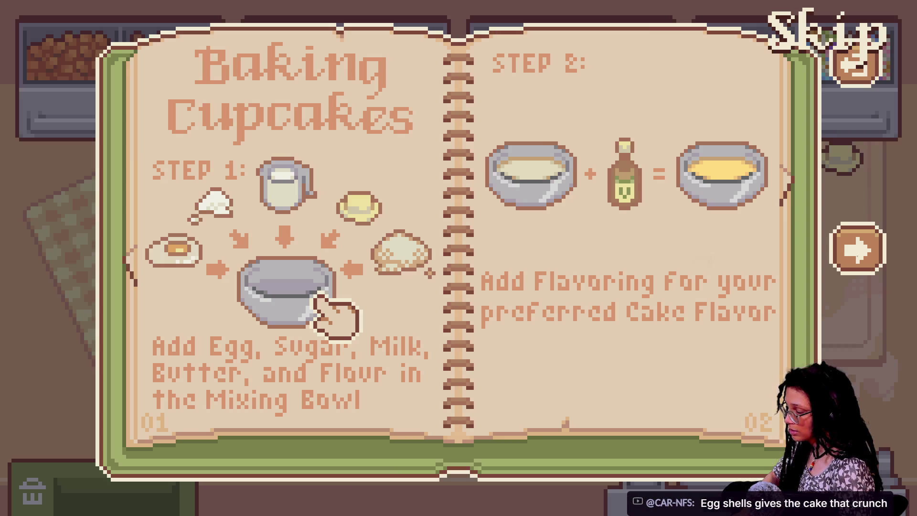
key(Tab)
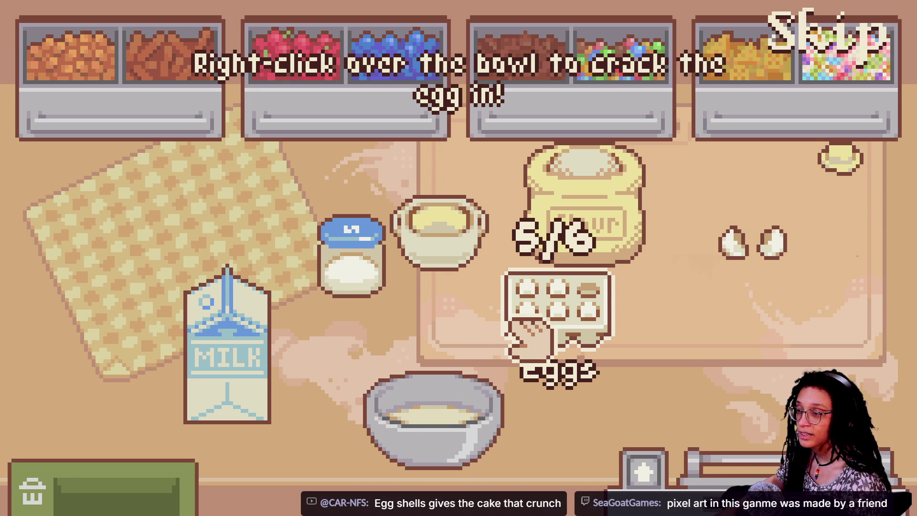
mouse_move(536, 261)
mouse_down()
mouse_move(621, 242)
mouse_move(616, 201)
mouse_up()
mouse_move(432, 234)
mouse_down()
mouse_move(430, 353)
mouse_move(440, 392)
mouse_up()
Add butter, sugar and a cracked egg to the bowl, close the book, then pour in flour.
drag(363, 267, 415, 342)
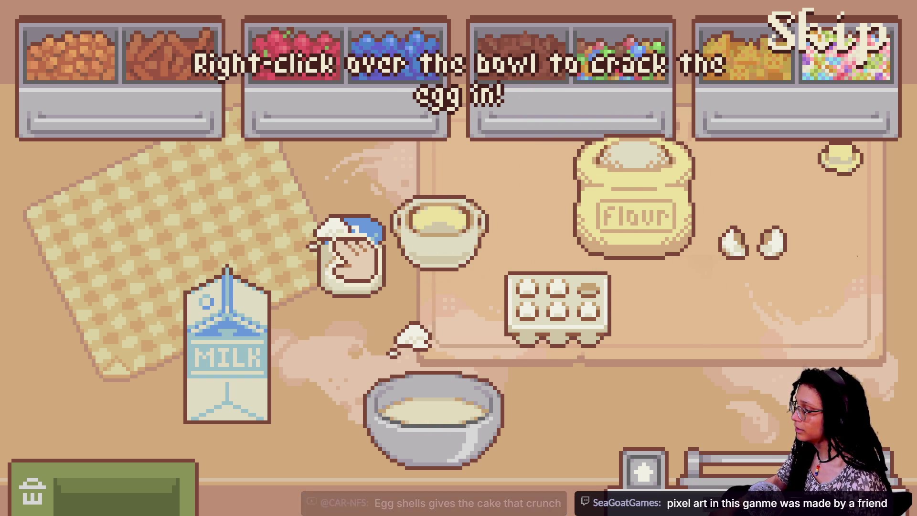
mouse_move(353, 275)
mouse_down()
mouse_move(429, 420)
mouse_move(430, 380)
mouse_up()
drag(365, 478, 447, 427)
right_click(420, 420)
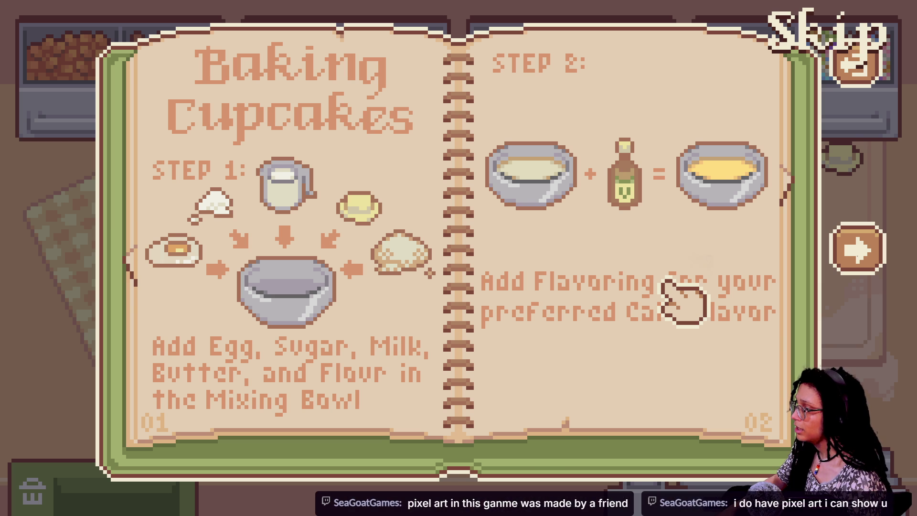
click(683, 300)
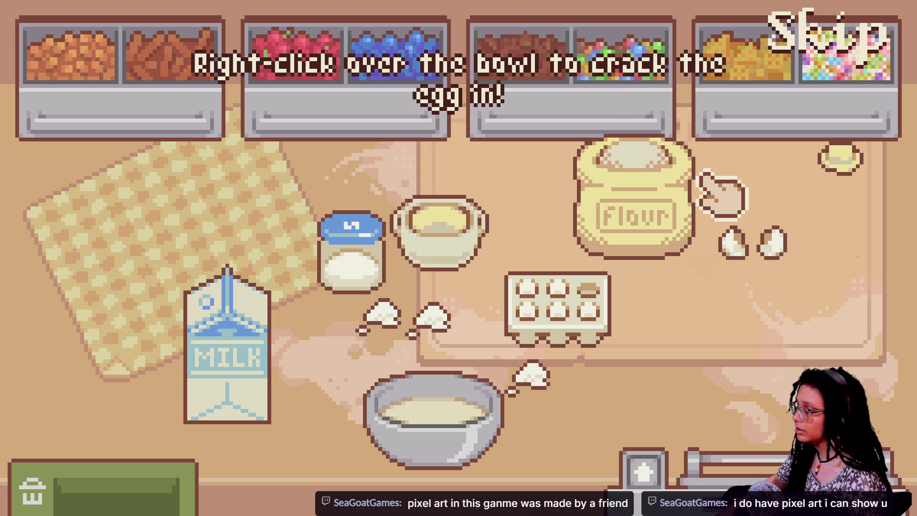
drag(614, 205, 450, 430)
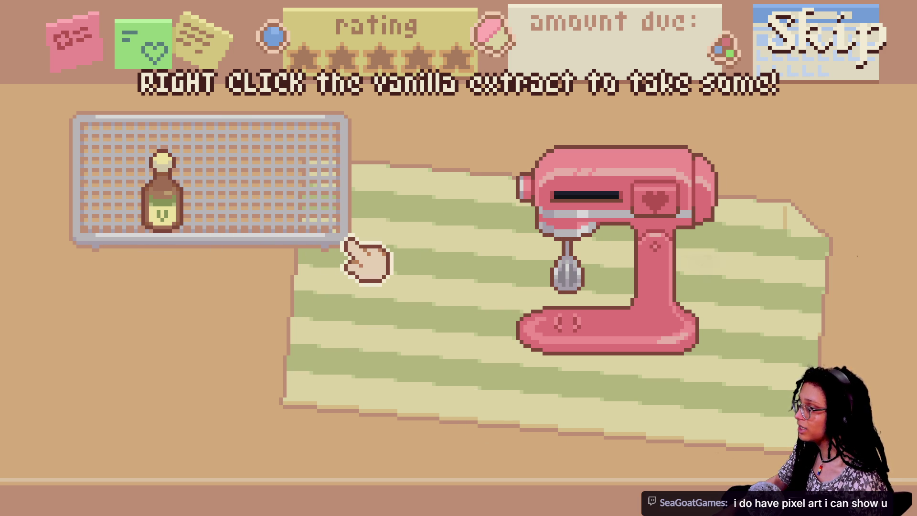
Take vanilla extract and bring the mixing bowl over to the vanilla station.
right_click(153, 206)
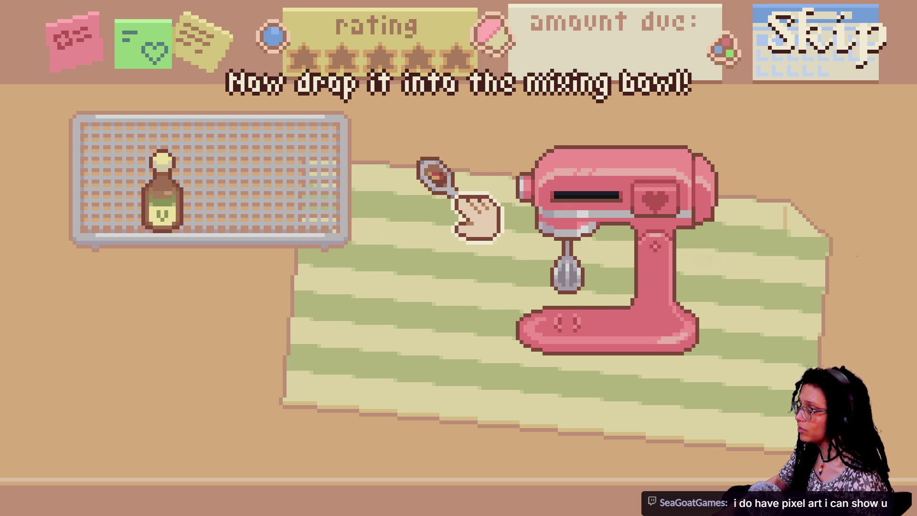
right_click(406, 260)
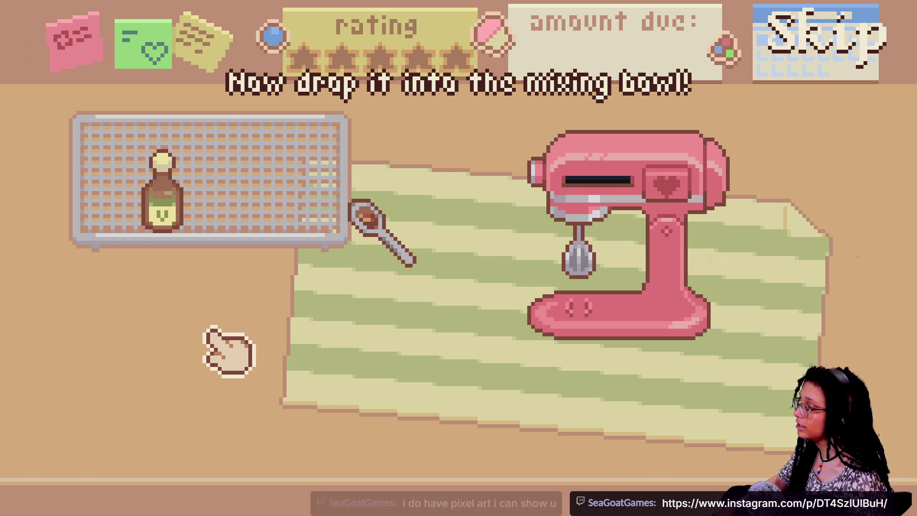
key(Left)
key(Left)
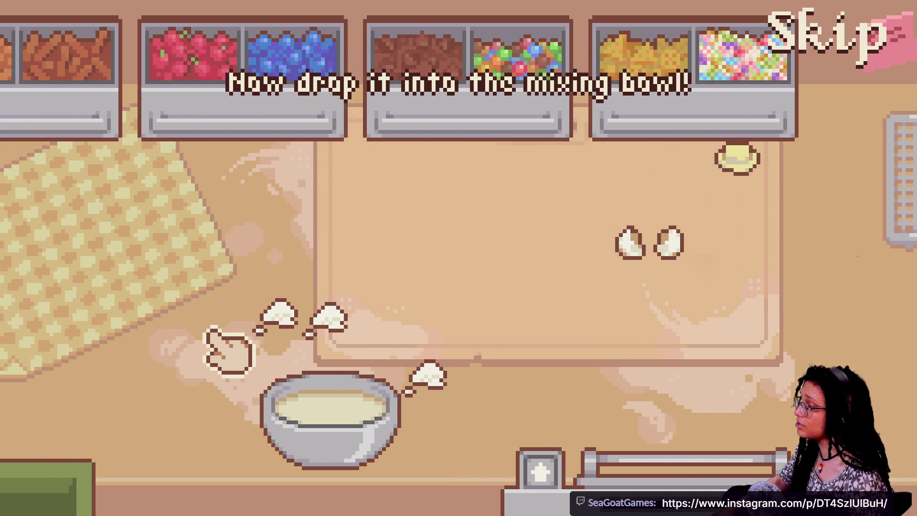
key(Right)
key(Left)
key(Right)
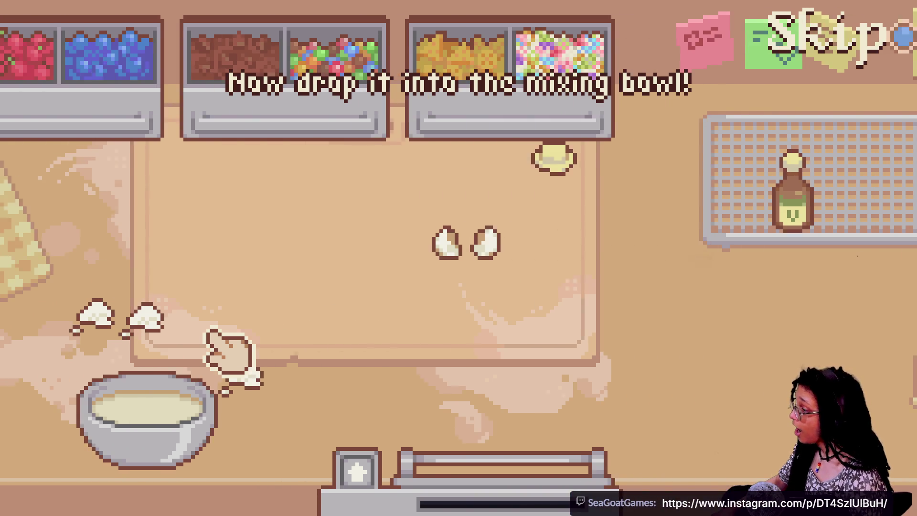
key(Left)
mouse_move(327, 430)
mouse_down()
mouse_move(594, 364)
mouse_move(716, 348)
mouse_move(686, 348)
mouse_move(721, 359)
mouse_up()
key(Right)
key(Right)
key(Left)
key(Right)
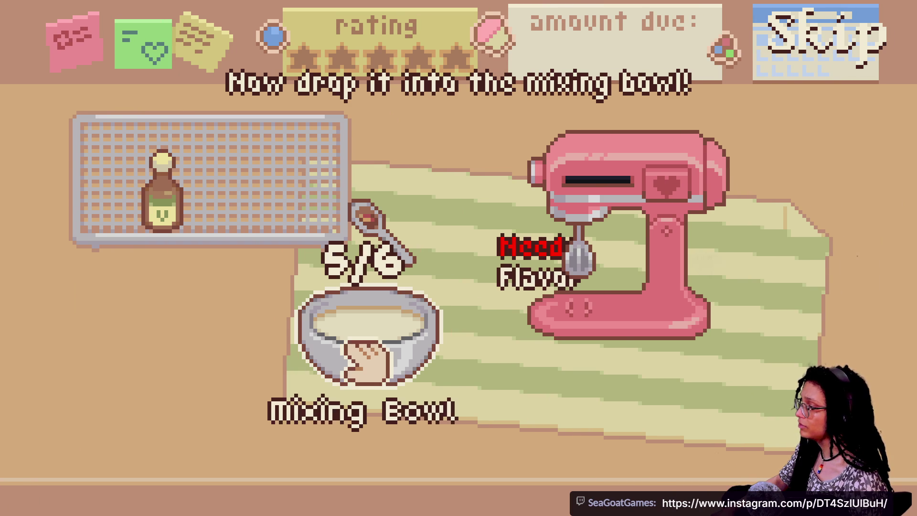
Spoon vanilla into the batter, set the bowl under the stand mixer and switch it on.
drag(193, 229, 257, 229)
mouse_move(377, 224)
mouse_down()
mouse_move(343, 349)
mouse_move(418, 354)
mouse_up()
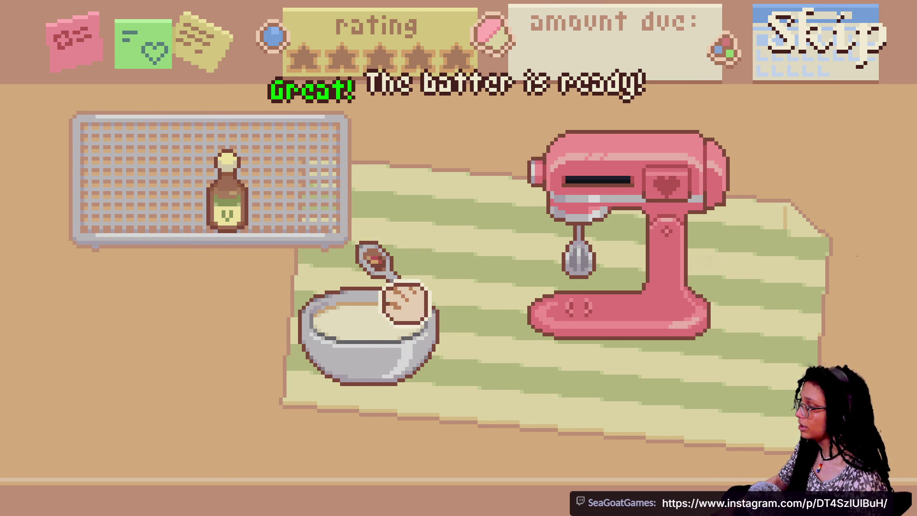
mouse_move(378, 364)
mouse_down()
mouse_move(296, 367)
mouse_move(379, 324)
mouse_move(368, 348)
mouse_move(594, 331)
mouse_move(509, 318)
mouse_up()
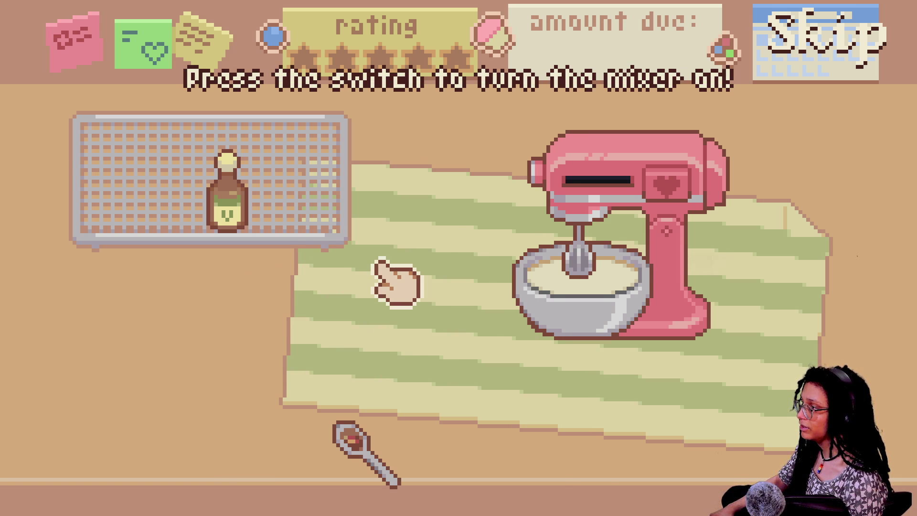
click(663, 176)
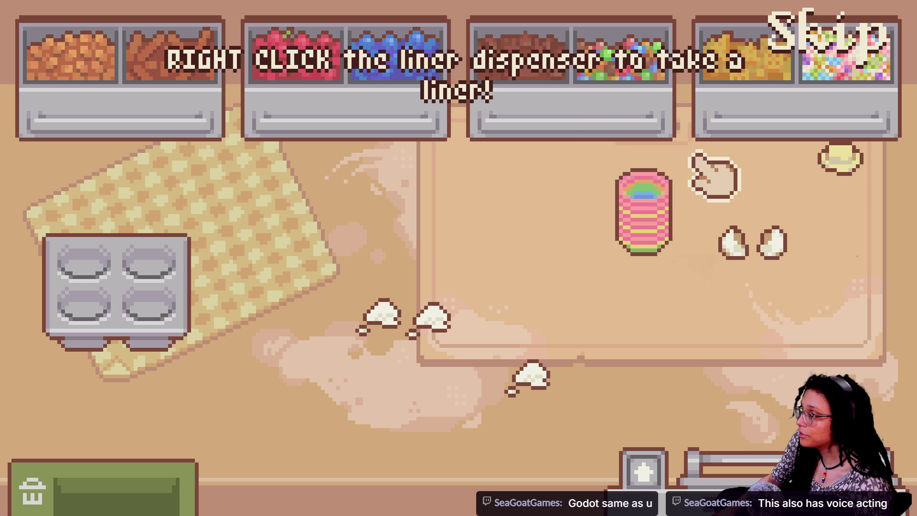
Place a cupcake liner in each of the four pan cups.
right_click(664, 220)
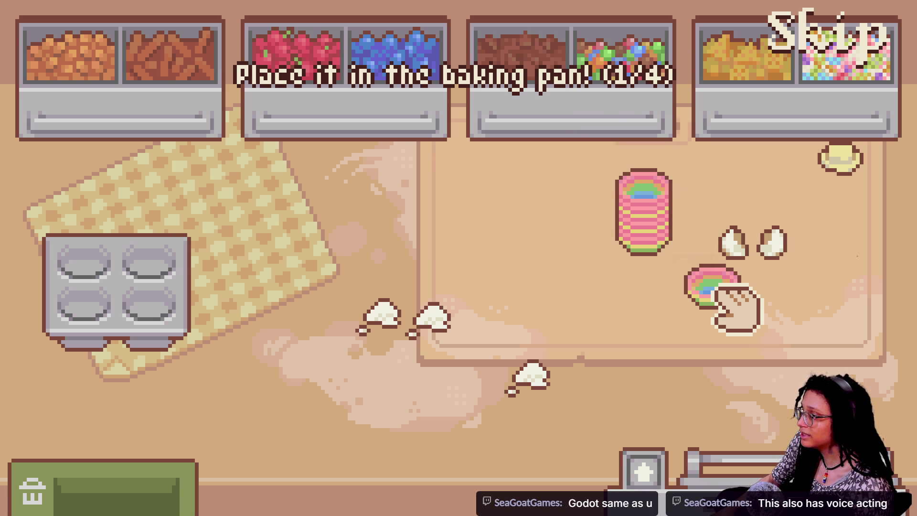
click(93, 267)
right_click(663, 224)
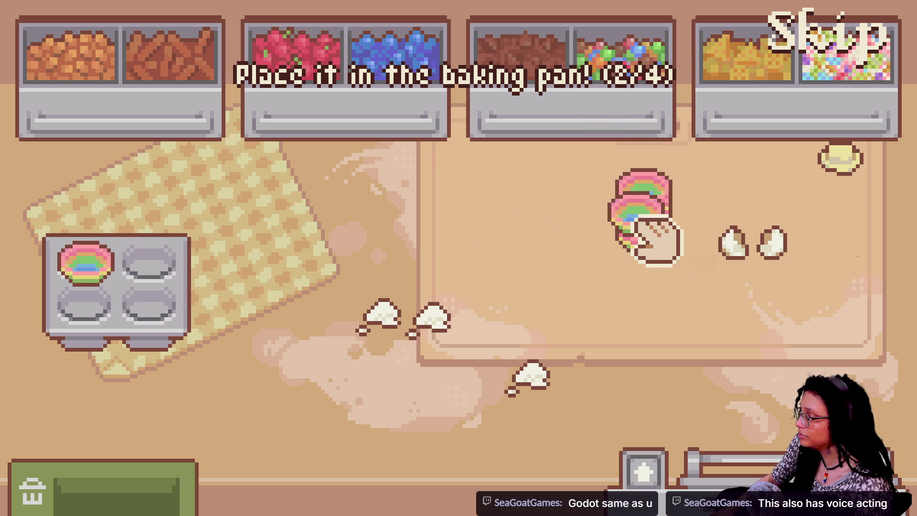
click(158, 275)
right_click(656, 242)
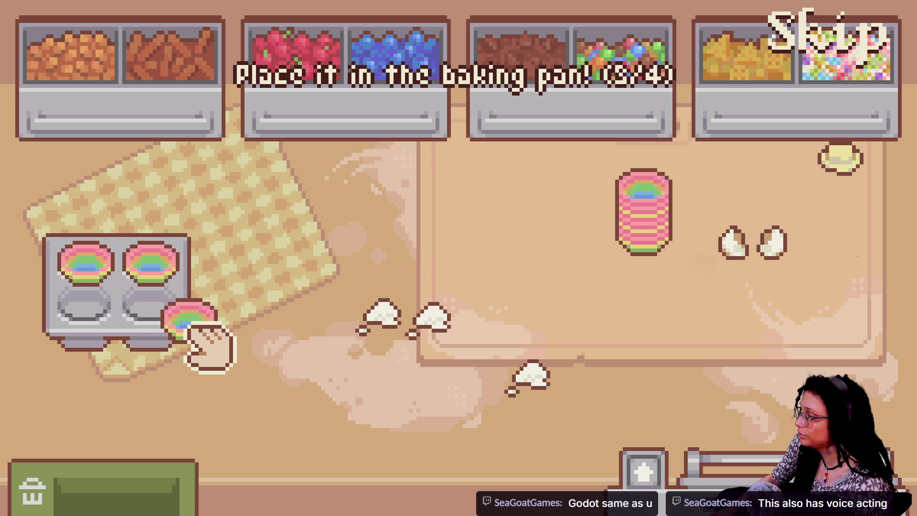
click(153, 305)
right_click(664, 243)
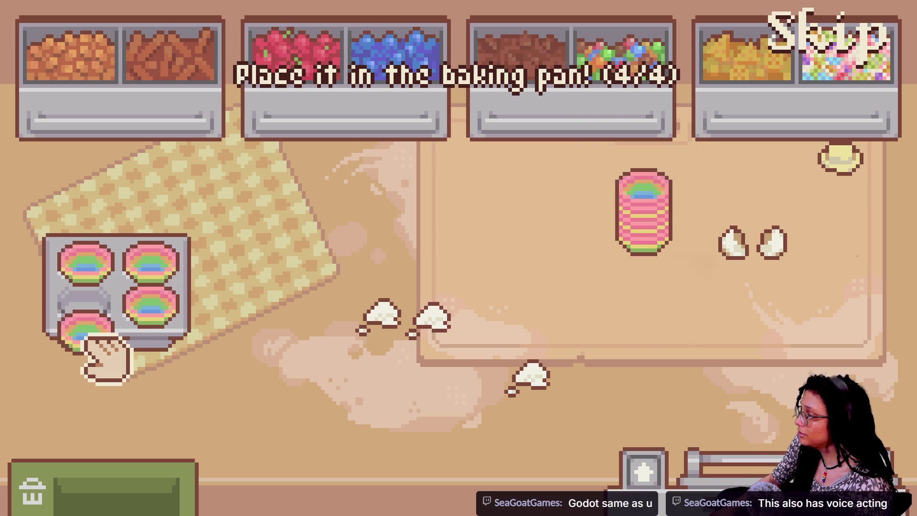
click(88, 310)
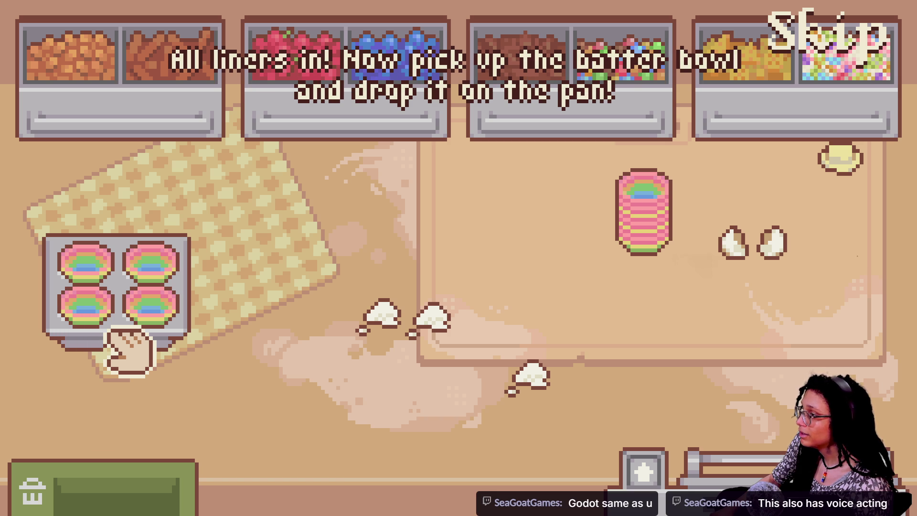
Fill the four lined cups with batter and carry the pan left toward the oven.
mouse_move(129, 351)
mouse_down()
mouse_move(297, 323)
mouse_move(690, 344)
mouse_move(757, 368)
mouse_move(623, 334)
mouse_move(556, 344)
mouse_up()
mouse_move(688, 389)
mouse_down()
mouse_move(583, 303)
mouse_move(553, 307)
mouse_up()
mouse_move(644, 364)
mouse_down()
mouse_move(685, 378)
mouse_move(607, 281)
mouse_up()
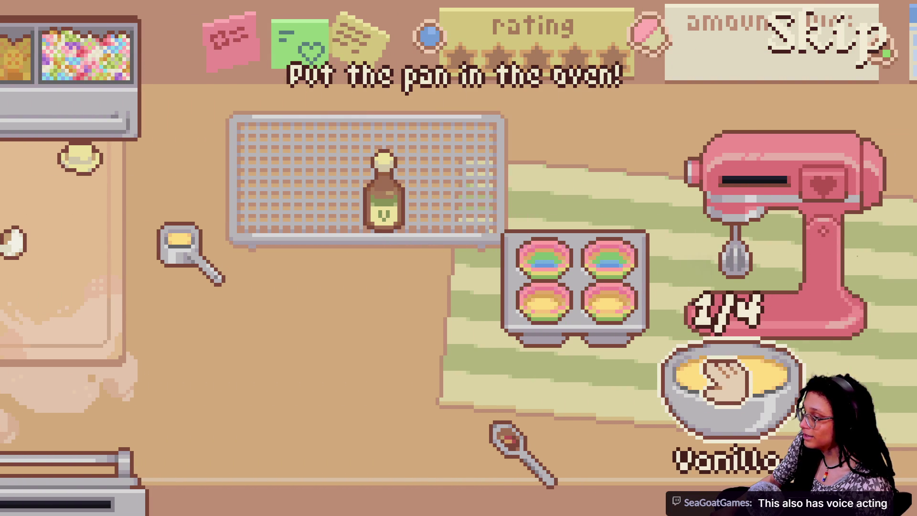
drag(723, 379, 637, 308)
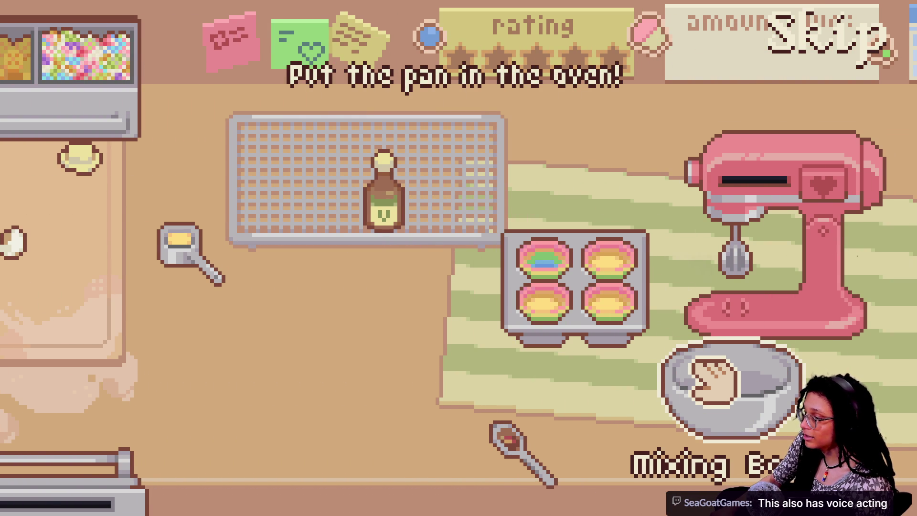
mouse_move(607, 277)
mouse_down()
mouse_move(547, 330)
mouse_move(518, 323)
mouse_up()
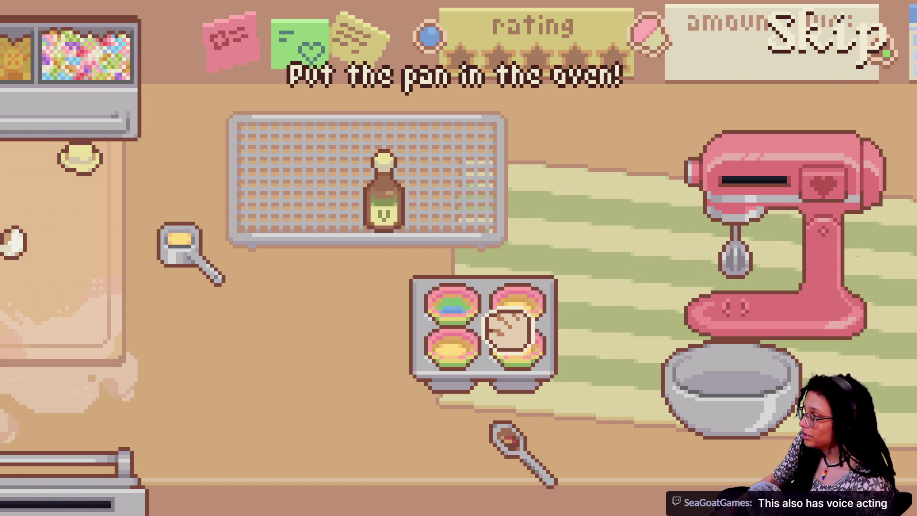
mouse_move(81, 177)
mouse_down()
mouse_move(430, 352)
mouse_move(453, 328)
mouse_move(523, 368)
mouse_move(440, 329)
mouse_move(522, 364)
mouse_move(362, 347)
mouse_up()
mouse_move(594, 368)
mouse_down()
mouse_move(473, 337)
mouse_move(721, 392)
mouse_up()
mouse_move(661, 365)
mouse_down()
mouse_move(434, 328)
mouse_move(180, 324)
mouse_move(170, 307)
mouse_move(249, 358)
mouse_move(305, 430)
mouse_move(379, 471)
mouse_move(388, 450)
mouse_move(745, 337)
mouse_move(511, 307)
mouse_move(657, 297)
mouse_move(651, 290)
mouse_move(655, 303)
mouse_move(655, 291)
mouse_move(674, 346)
mouse_up()
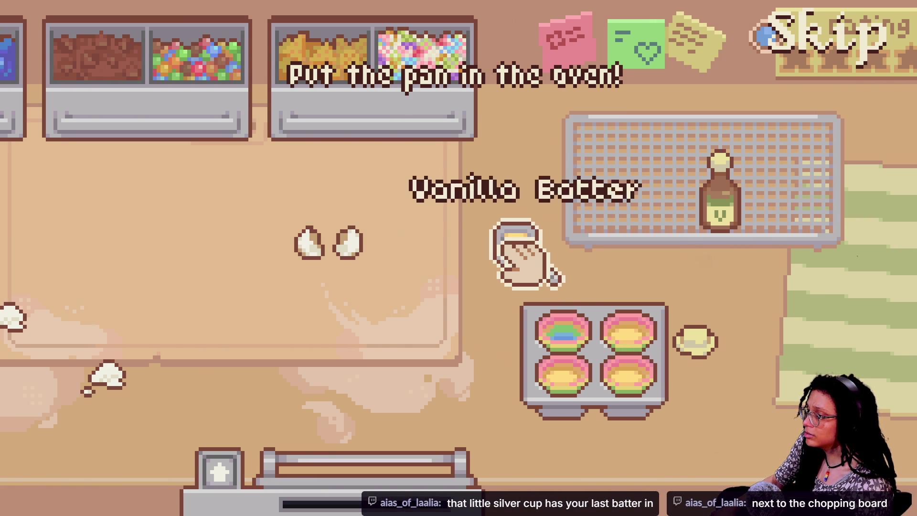
Pour in the last vanilla batter, load the pan into the oven and close it to bake.
drag(520, 253, 604, 386)
mouse_move(487, 363)
mouse_down()
mouse_move(389, 358)
mouse_move(323, 286)
mouse_move(167, 219)
mouse_move(180, 279)
mouse_up()
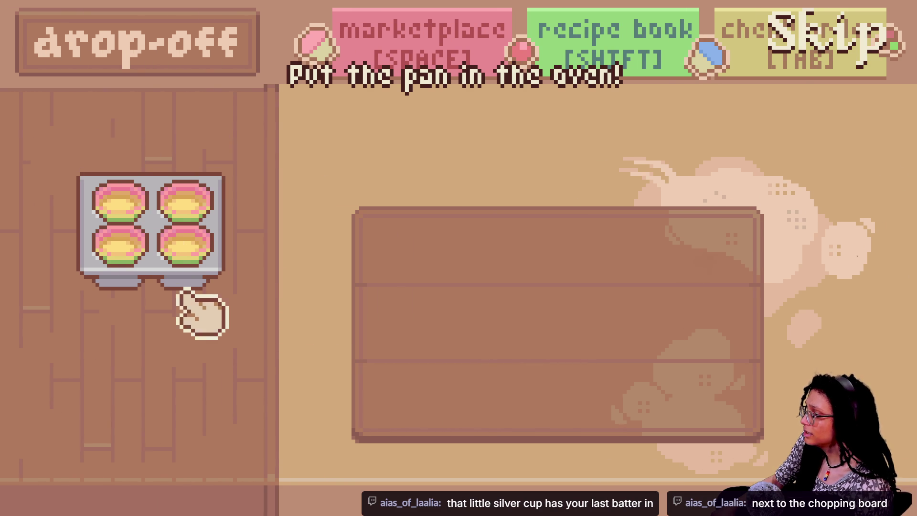
mouse_move(510, 293)
mouse_down()
mouse_move(502, 293)
mouse_move(640, 490)
mouse_move(749, 384)
mouse_move(554, 485)
mouse_up()
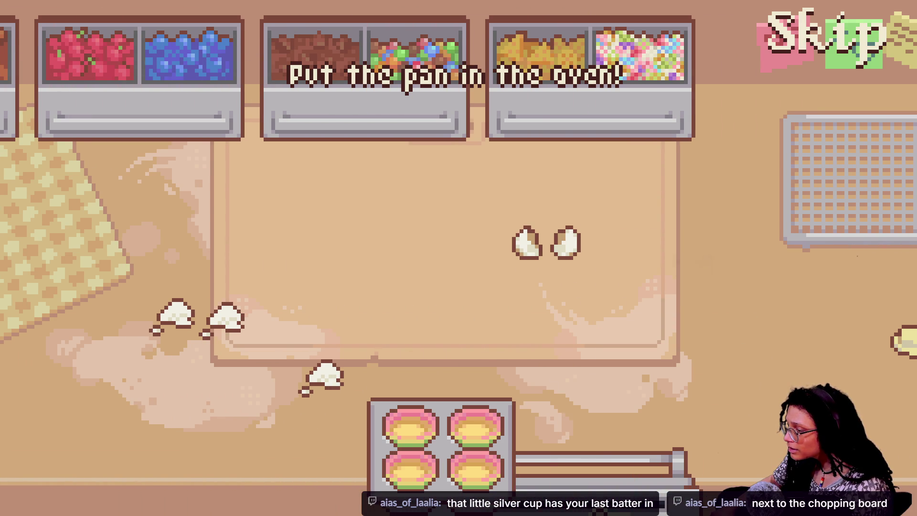
click(659, 478)
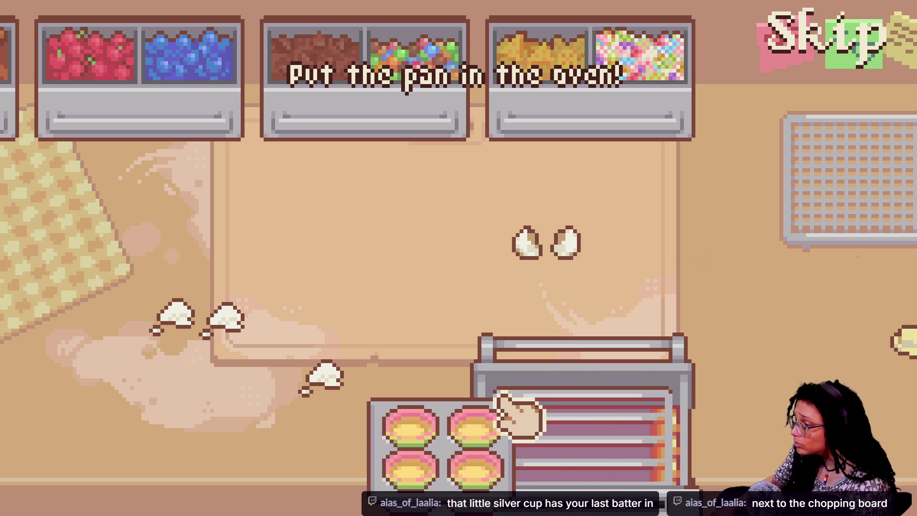
mouse_move(492, 446)
mouse_down()
mouse_move(618, 437)
mouse_move(624, 420)
mouse_up()
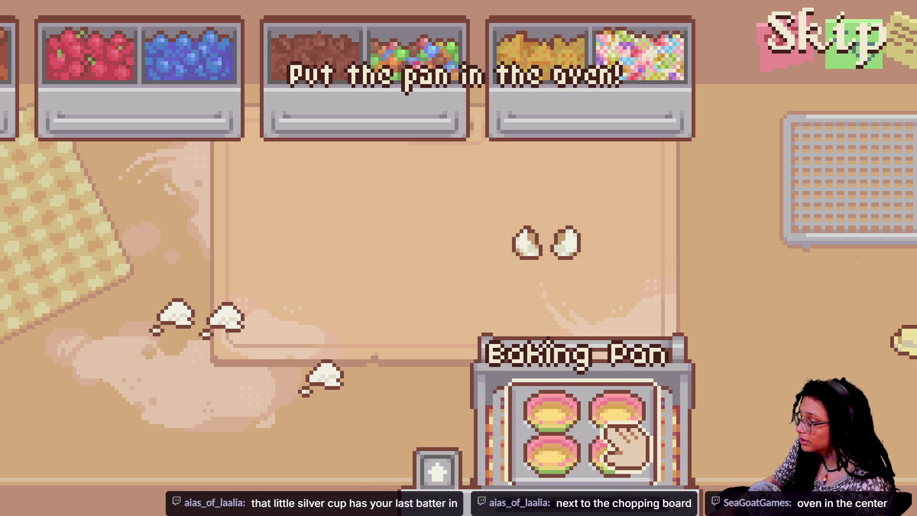
click(437, 468)
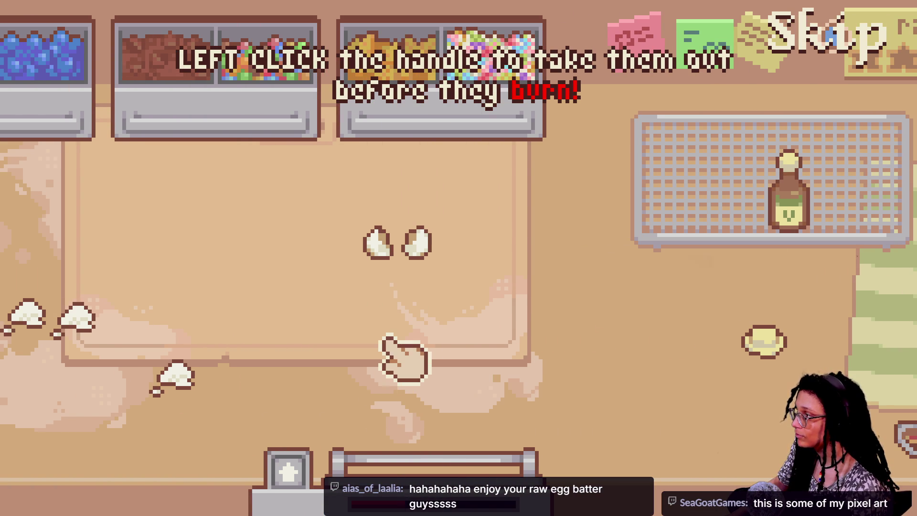
Open the oven after baking and take out the pan of cupcakes.
click(492, 458)
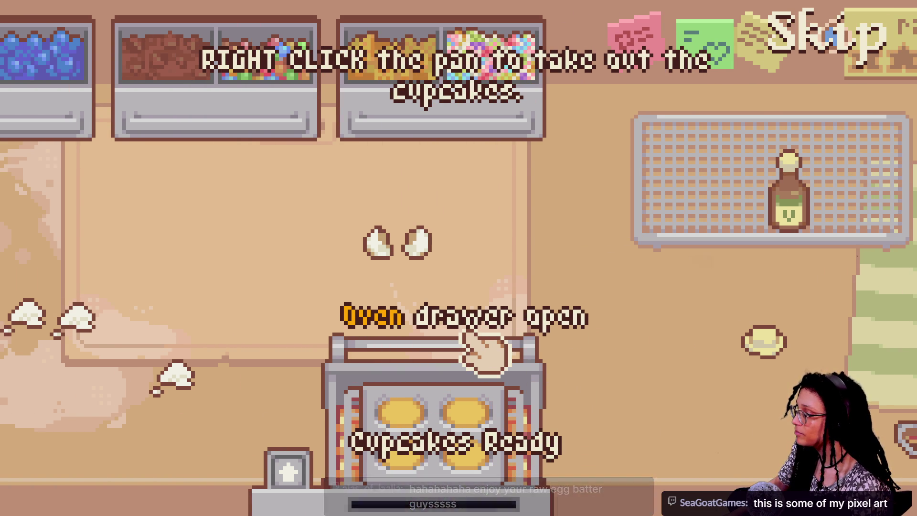
right_click(440, 400)
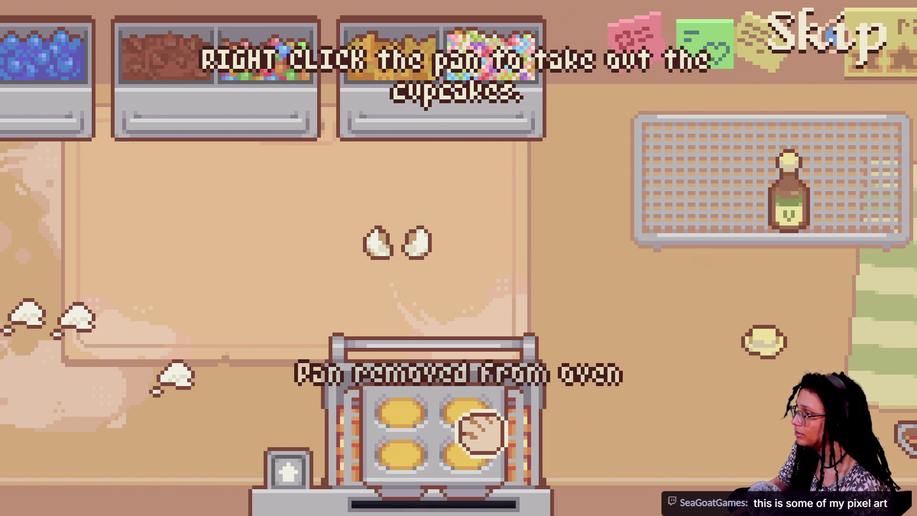
click(454, 420)
right_click(403, 403)
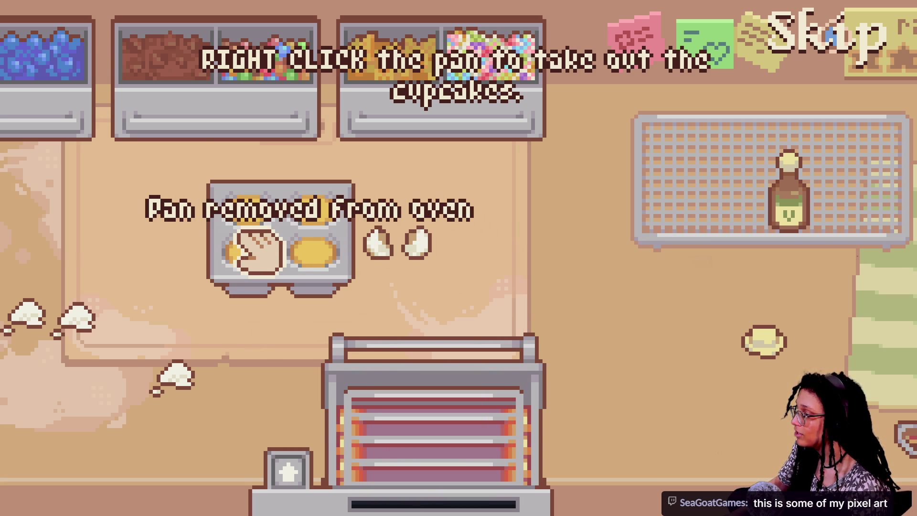
Set all four cupcakes out on the counter and move the empty pan to the cooling rack.
right_click(281, 253)
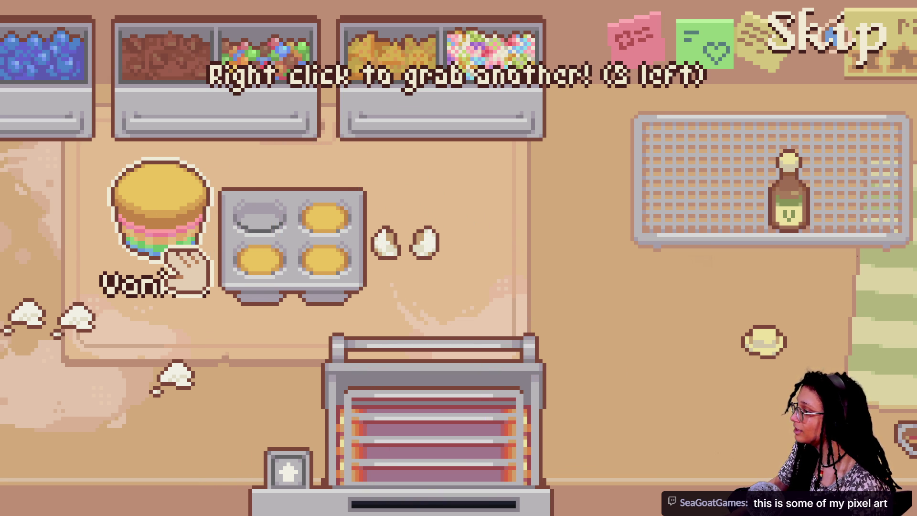
click(176, 260)
right_click(256, 267)
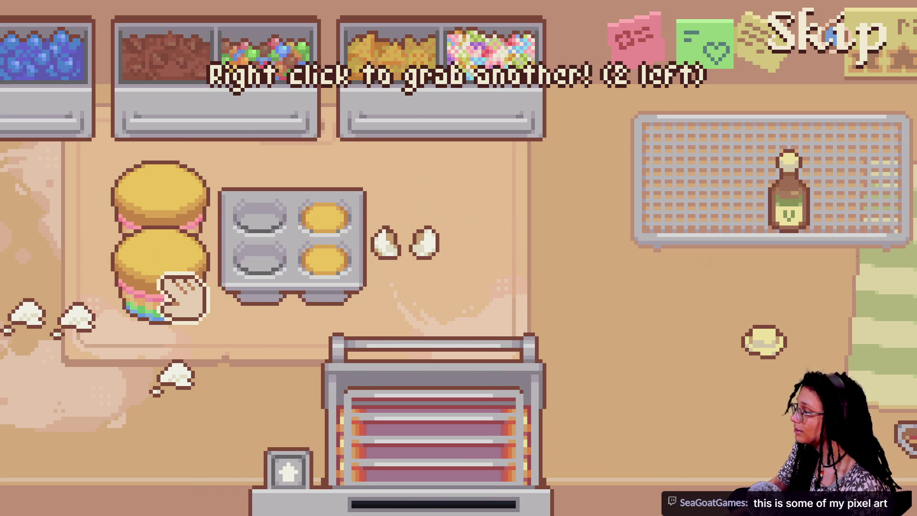
click(185, 297)
right_click(334, 272)
click(511, 286)
right_click(341, 227)
click(453, 191)
mouse_move(328, 250)
mouse_down()
mouse_move(364, 286)
mouse_move(668, 241)
mouse_up()
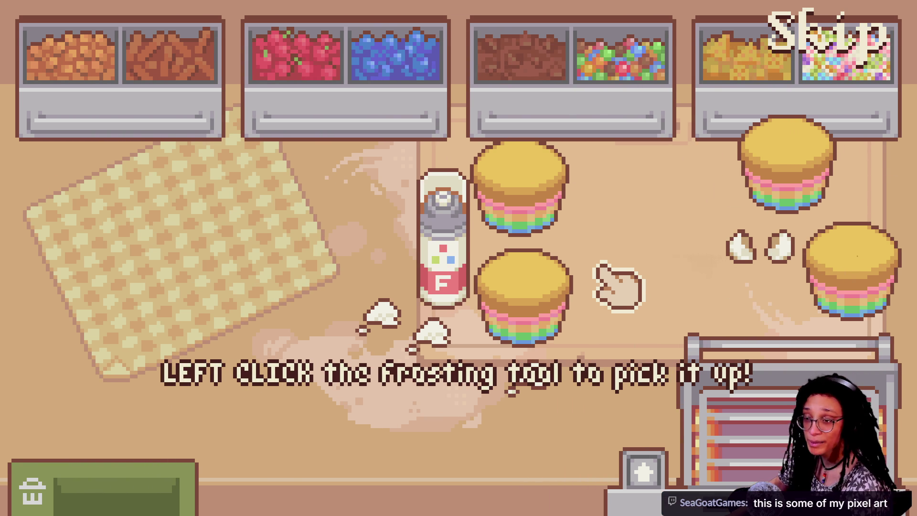
Set the vanilla cupcake left of the frosting tool, then pipe a frosting dot onto it.
right_click(783, 172)
click(287, 272)
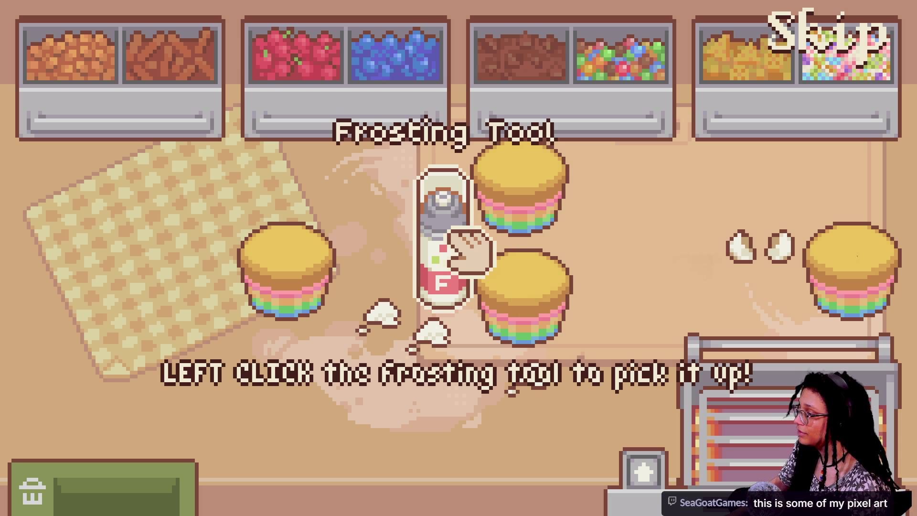
click(444, 253)
right_click(262, 225)
click(358, 269)
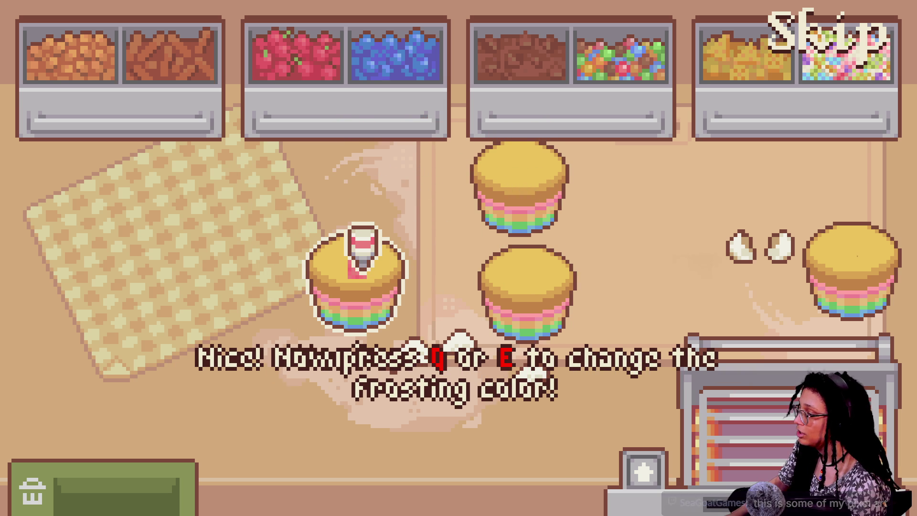
Cycle the frosting colour through white and blue, ending on white.
key(w)
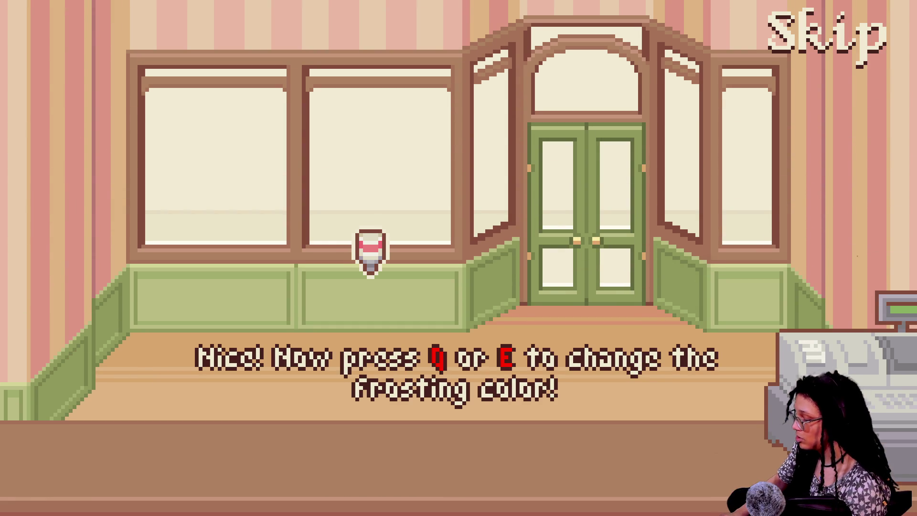
key(s)
key(e)
key(q)
key(e)
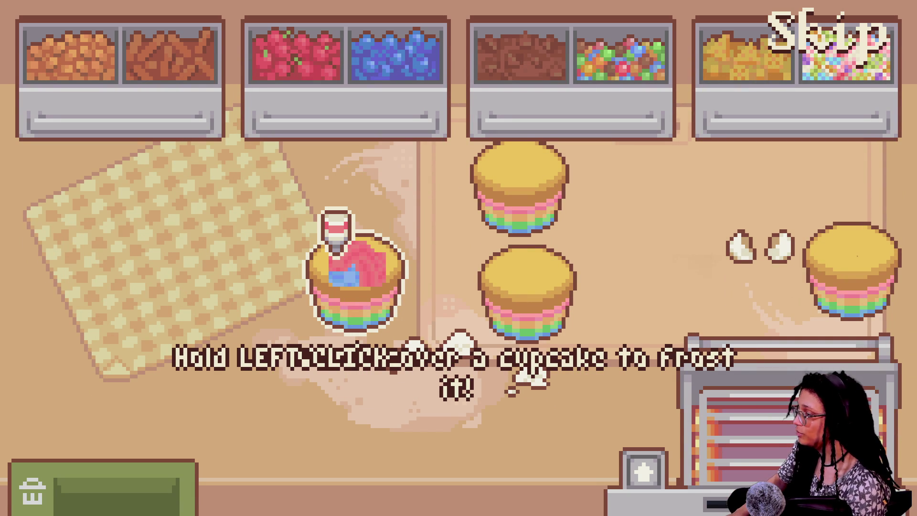
Frost the left and lower middle cupcakes pink, add blue, and pipe green on the top cupcake.
drag(355, 241, 390, 248)
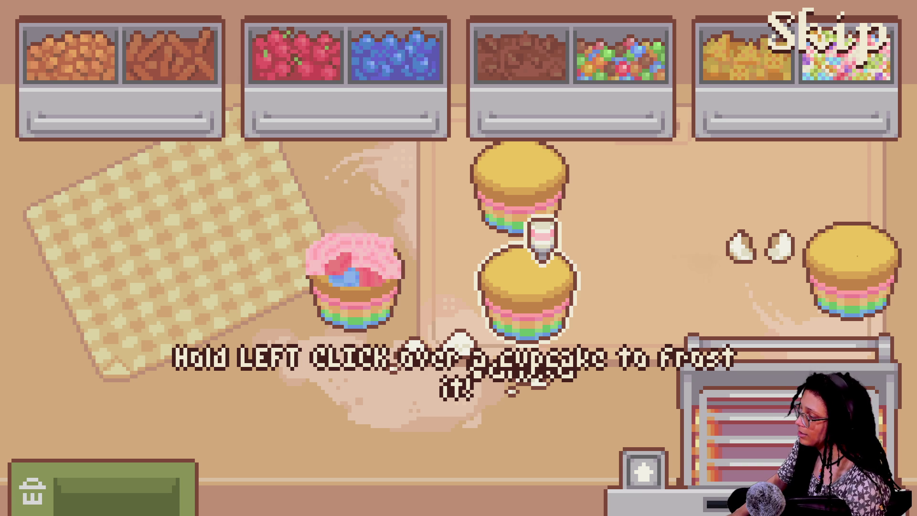
mouse_move(553, 262)
mouse_down()
mouse_move(506, 248)
mouse_move(515, 280)
mouse_move(542, 260)
mouse_move(526, 246)
mouse_up()
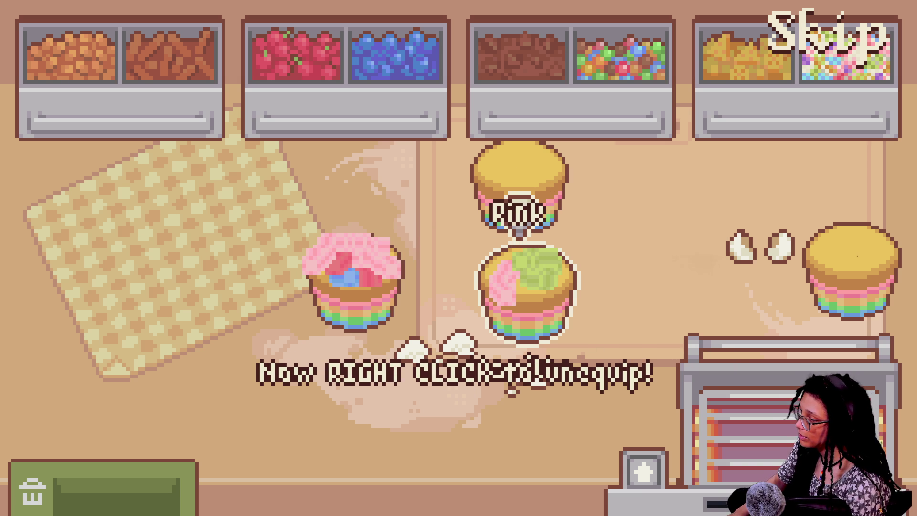
mouse_move(512, 215)
mouse_down()
mouse_move(500, 258)
mouse_move(554, 287)
mouse_up()
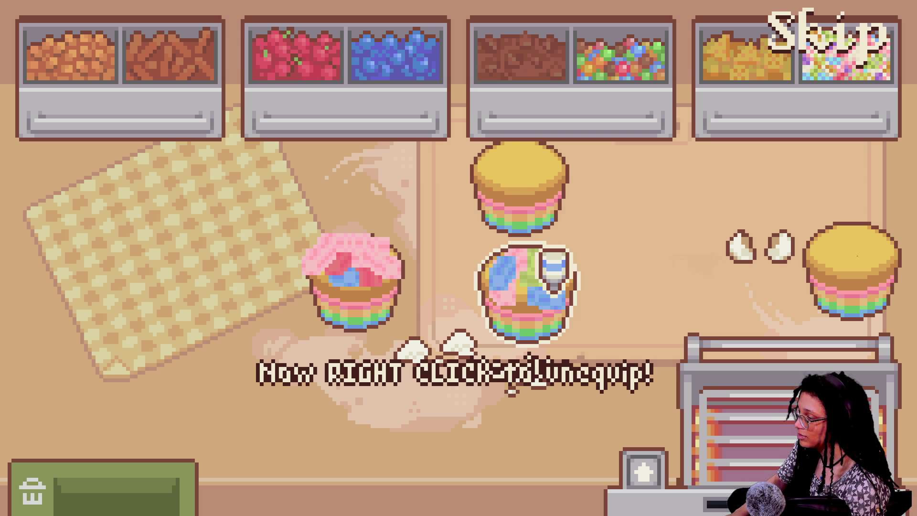
drag(496, 279, 501, 268)
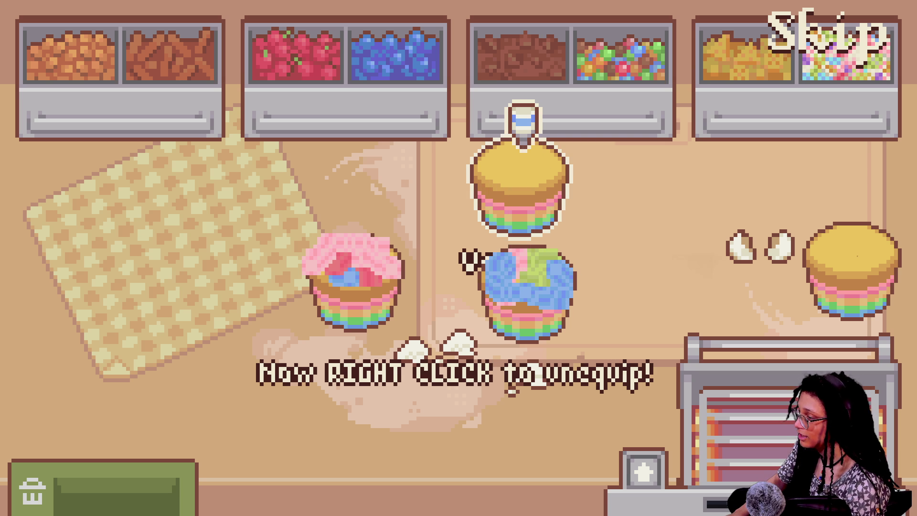
mouse_move(533, 146)
mouse_down()
mouse_move(492, 148)
mouse_move(528, 165)
mouse_move(519, 162)
mouse_move(549, 160)
mouse_up()
Add a red blob to the top cupcake, pink and white icing on the right one, then unequip.
scroll(525, 143, down, 1)
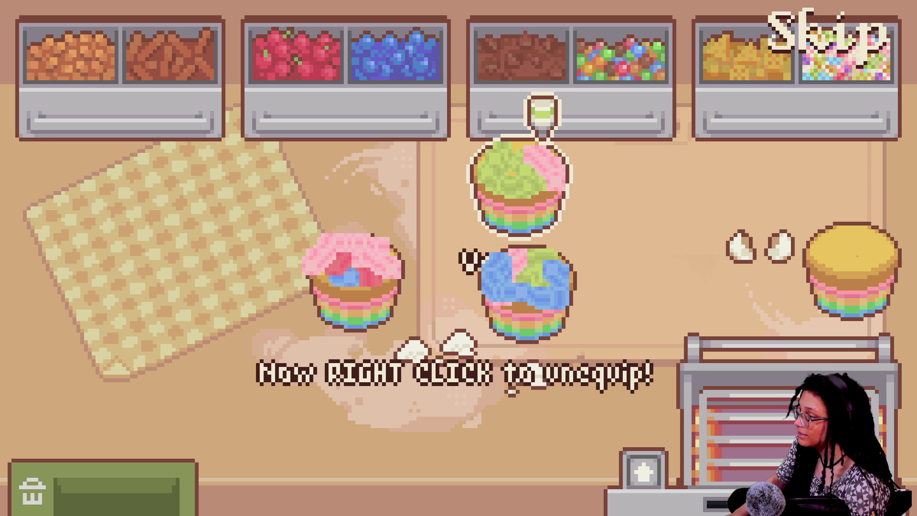
drag(524, 138, 512, 143)
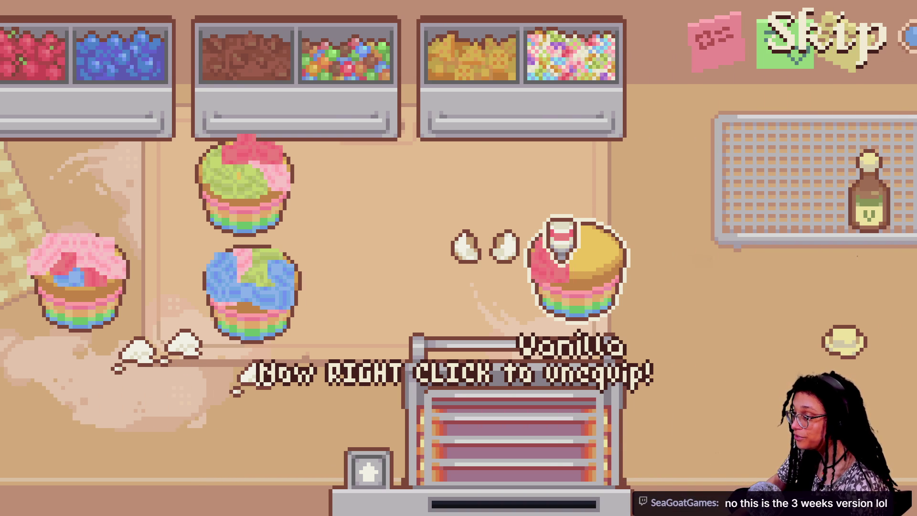
mouse_move(592, 229)
mouse_down()
mouse_move(557, 230)
mouse_move(583, 228)
mouse_up()
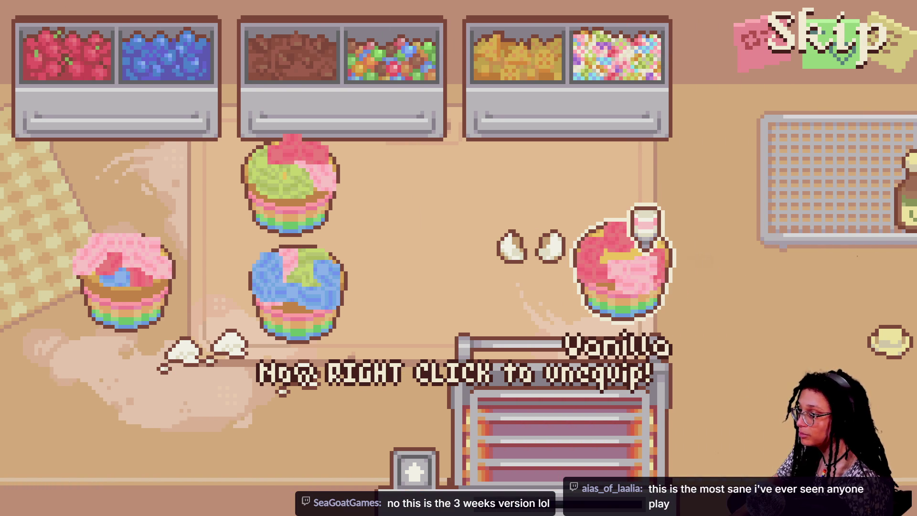
scroll(648, 246, down, 1)
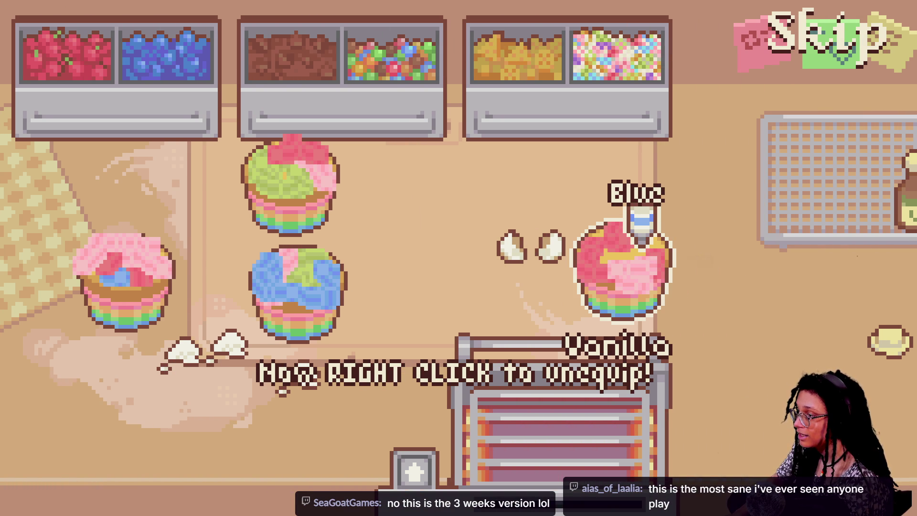
mouse_move(639, 246)
mouse_down()
mouse_move(616, 254)
mouse_move(646, 224)
mouse_up()
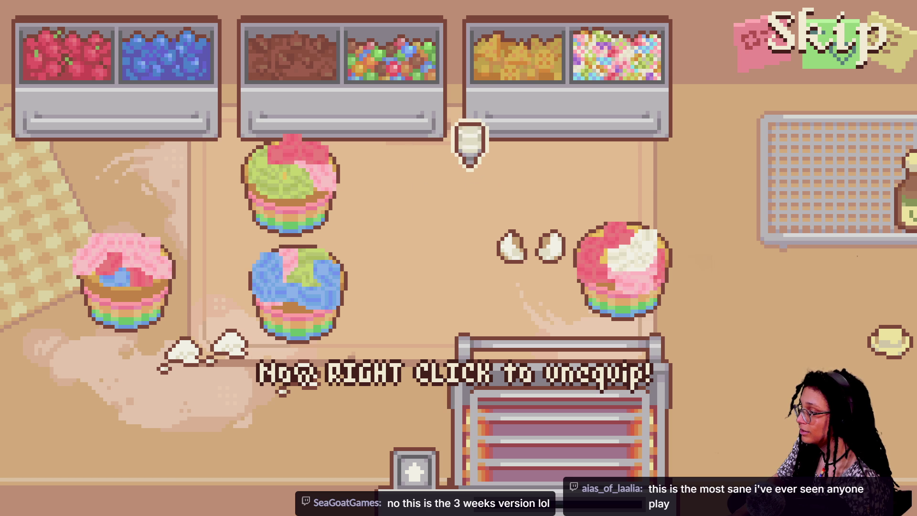
right_click(497, 195)
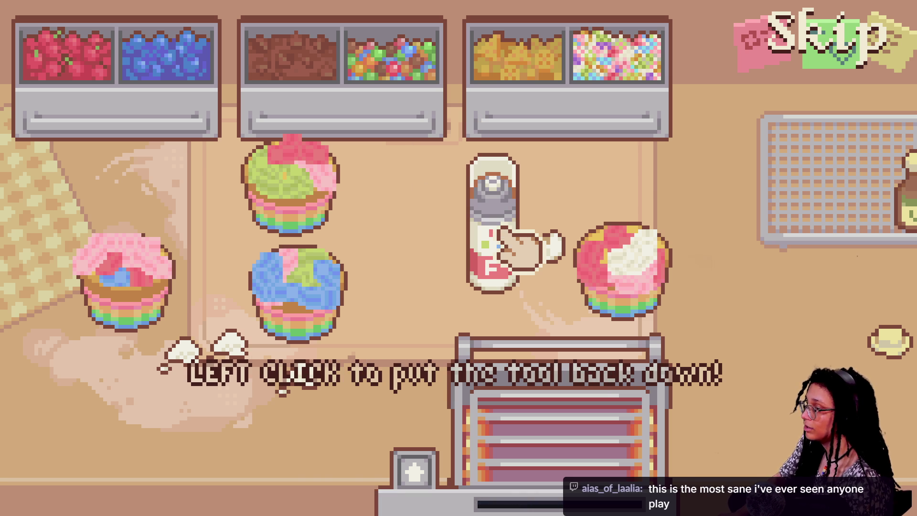
Set the frosting tool down, reposition the pink-frosted cupcake, and top it with a cherry.
click(504, 251)
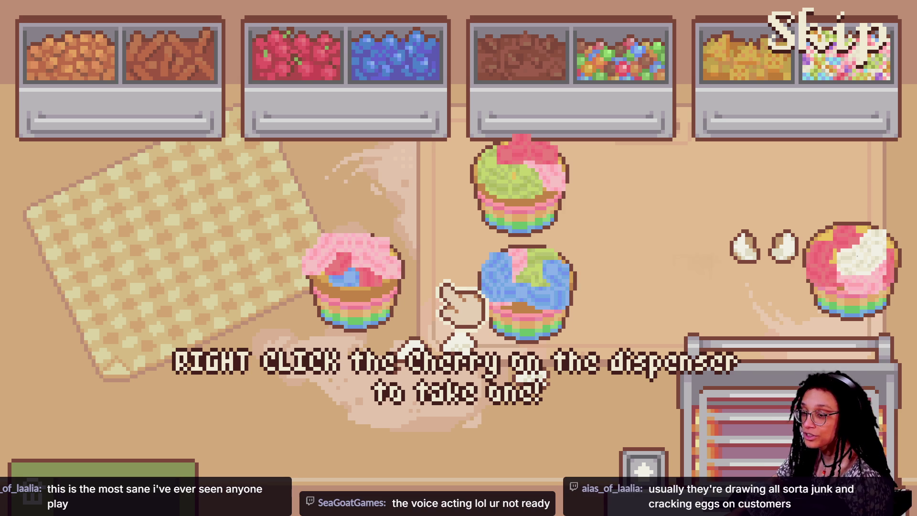
mouse_move(365, 299)
mouse_down()
mouse_move(280, 324)
mouse_move(119, 307)
mouse_move(24, 311)
mouse_move(139, 286)
mouse_move(230, 295)
mouse_move(376, 286)
mouse_up()
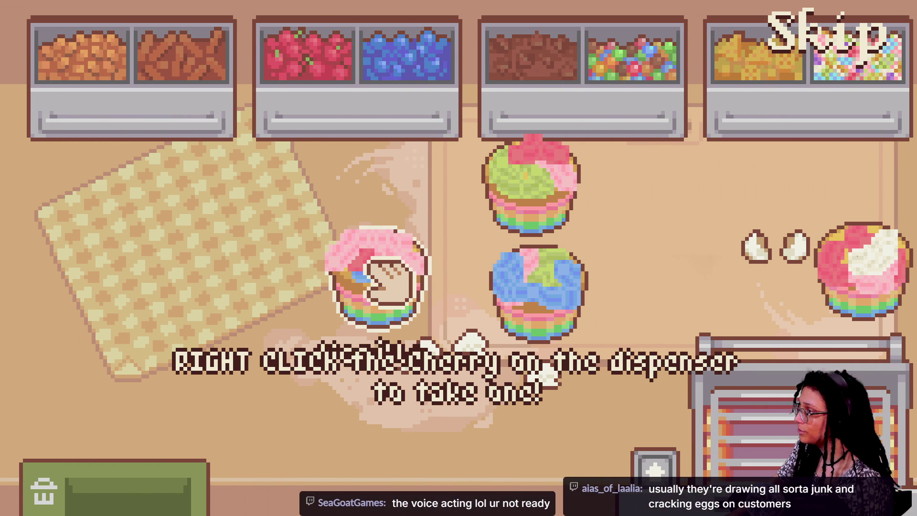
right_click(354, 72)
click(386, 286)
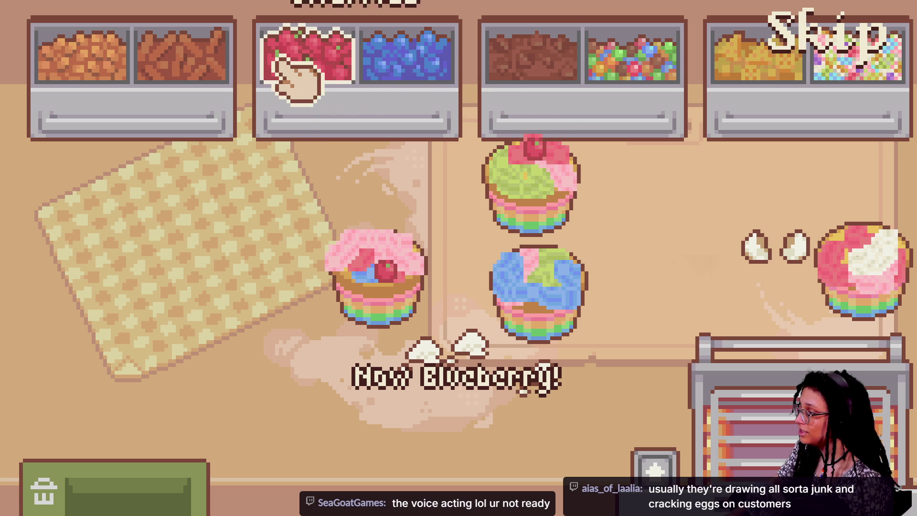
Place cherries on the blue cupcake and the other pink cupcake.
click(317, 82)
click(559, 302)
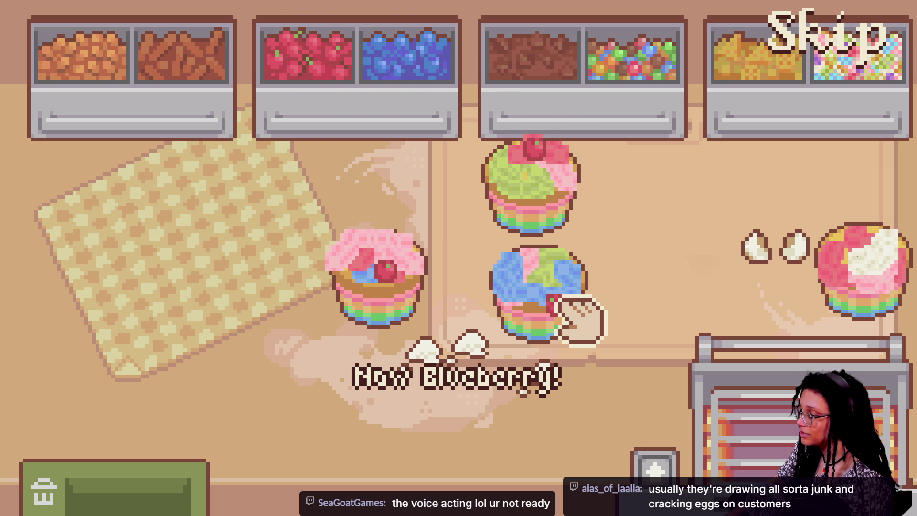
click(317, 61)
click(845, 254)
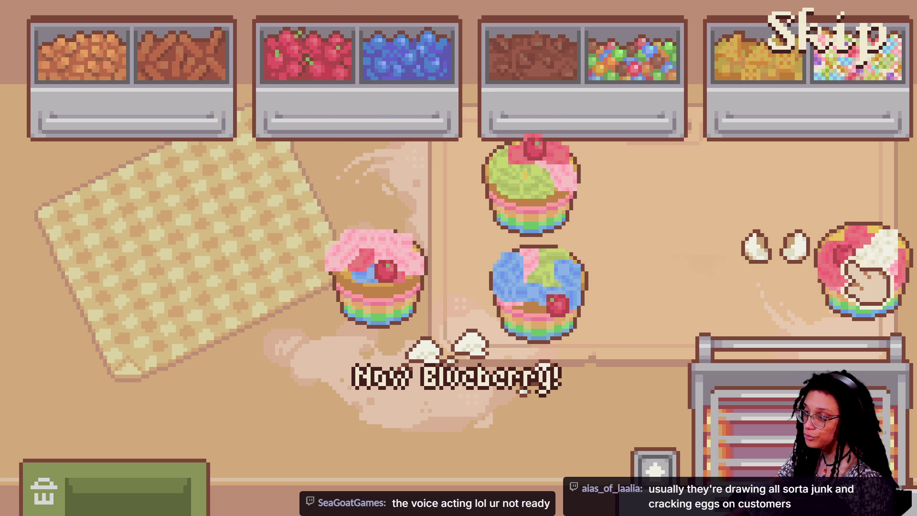
Move the pink Vanilla cupcake and add a blueberry to it.
click(423, 329)
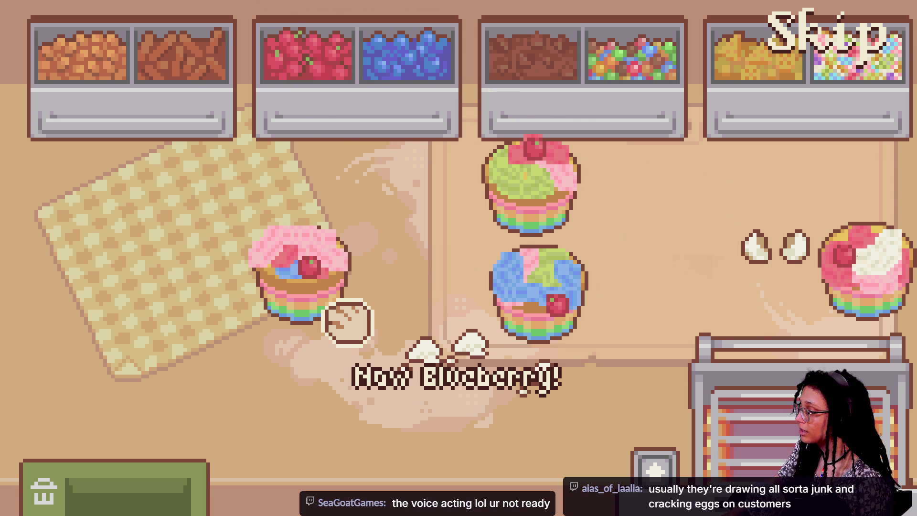
click(414, 204)
click(394, 48)
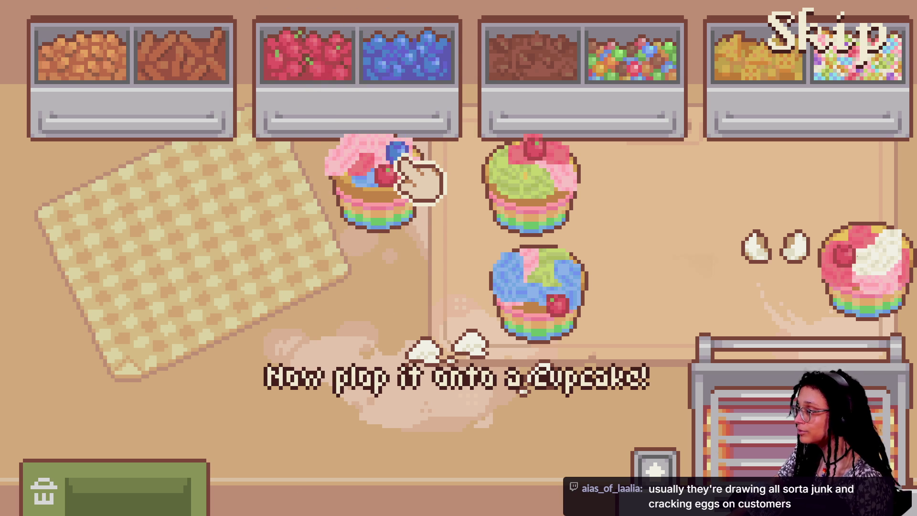
click(404, 156)
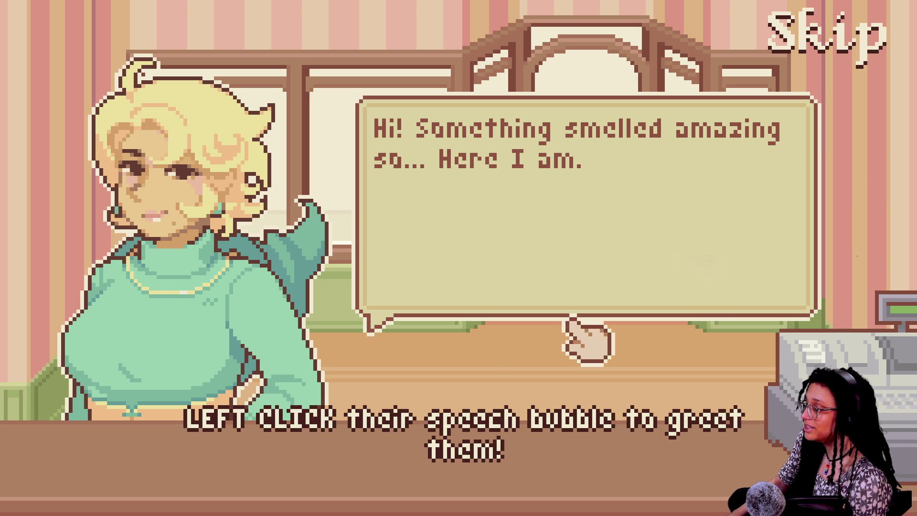
Greet the customer, turn the Music slider down in the pause menu, then hear the cupcake order.
click(489, 247)
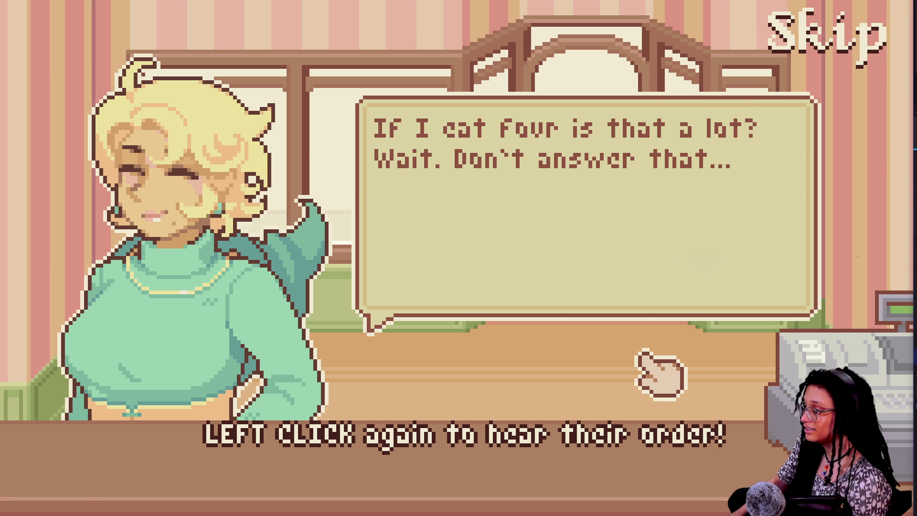
key(Escape)
drag(666, 221, 651, 210)
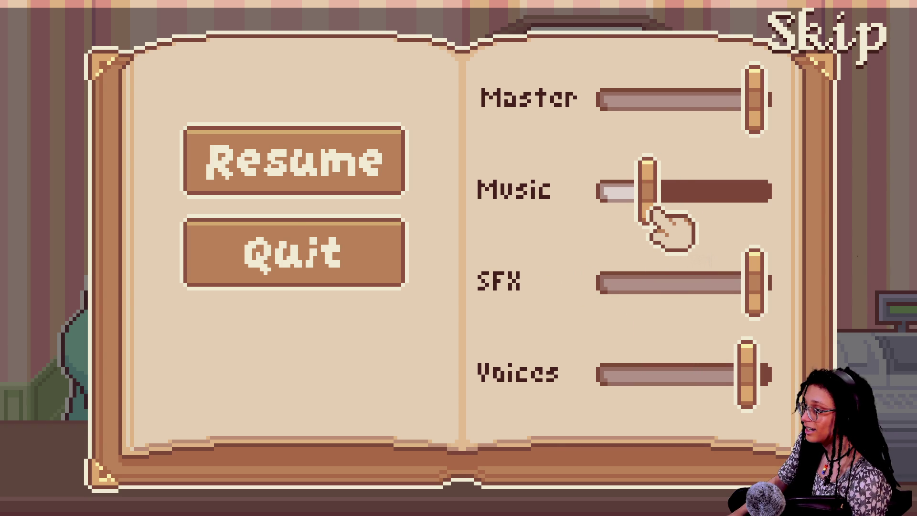
key(Escape)
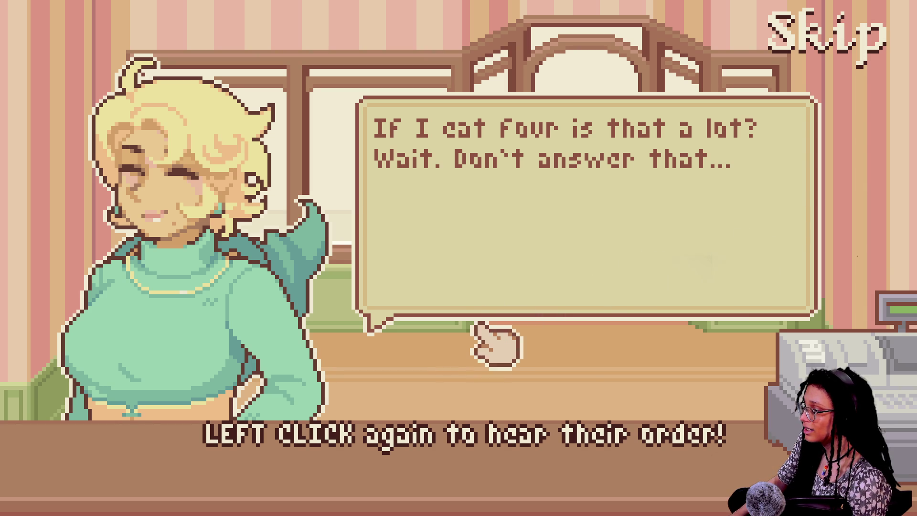
click(459, 284)
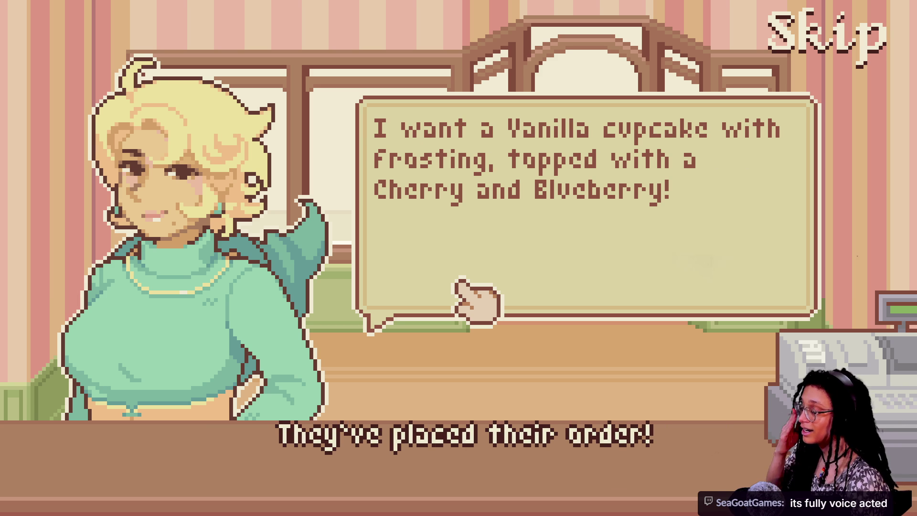
click(459, 285)
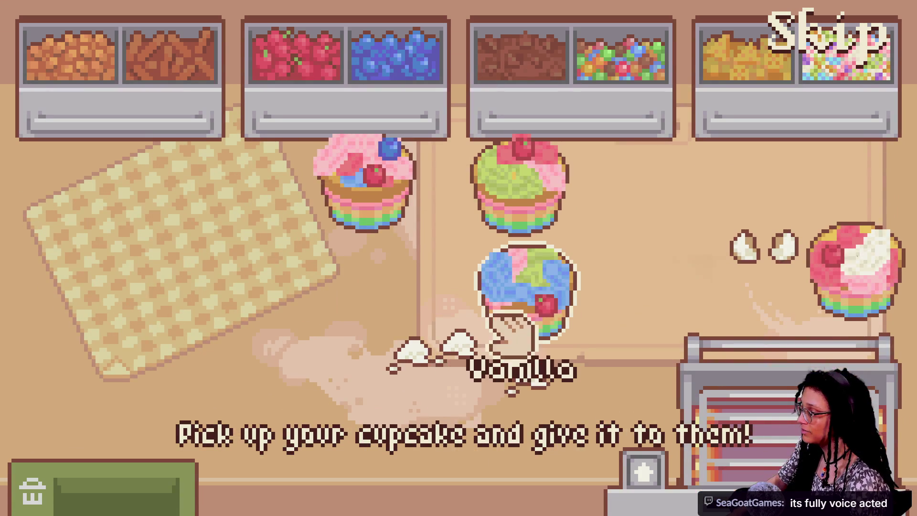
Carry the blue-frosted cupcake up to the customer's counter and hand it over.
mouse_move(543, 287)
mouse_down()
mouse_move(528, 180)
mouse_move(536, 262)
mouse_move(515, 215)
mouse_move(522, 205)
mouse_move(501, 205)
mouse_move(515, 215)
mouse_up()
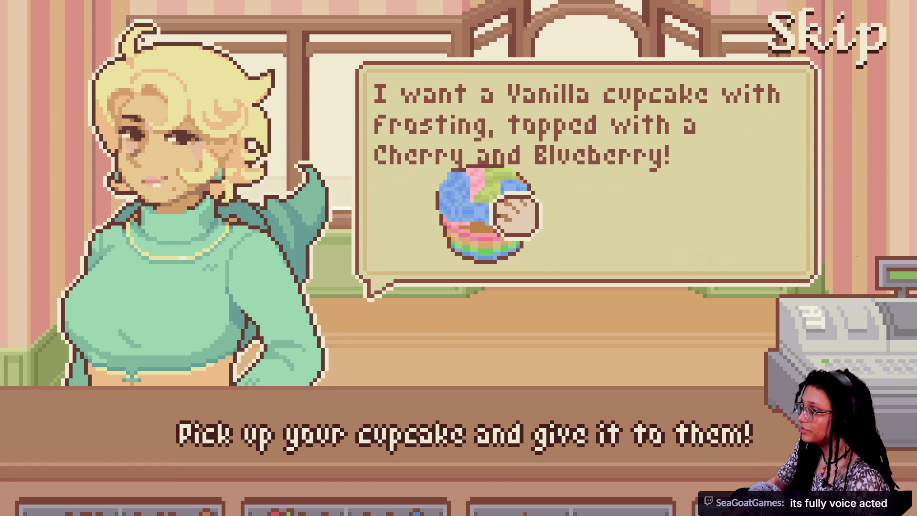
drag(516, 217, 528, 296)
mouse_move(761, 253)
mouse_down()
mouse_move(620, 204)
mouse_move(580, 205)
mouse_move(626, 207)
mouse_move(475, 317)
mouse_move(425, 423)
mouse_move(491, 379)
mouse_move(466, 368)
mouse_up()
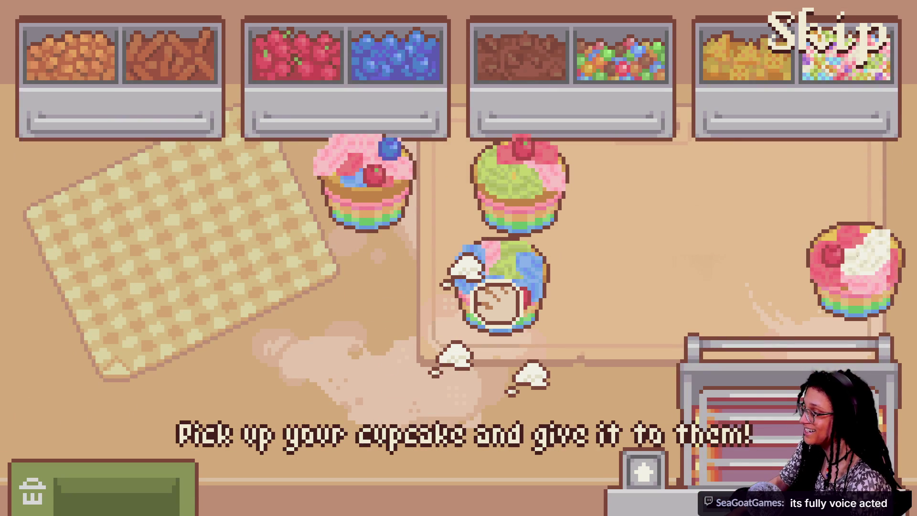
scroll(492, 296, up, 1)
scroll(478, 353, down, 1)
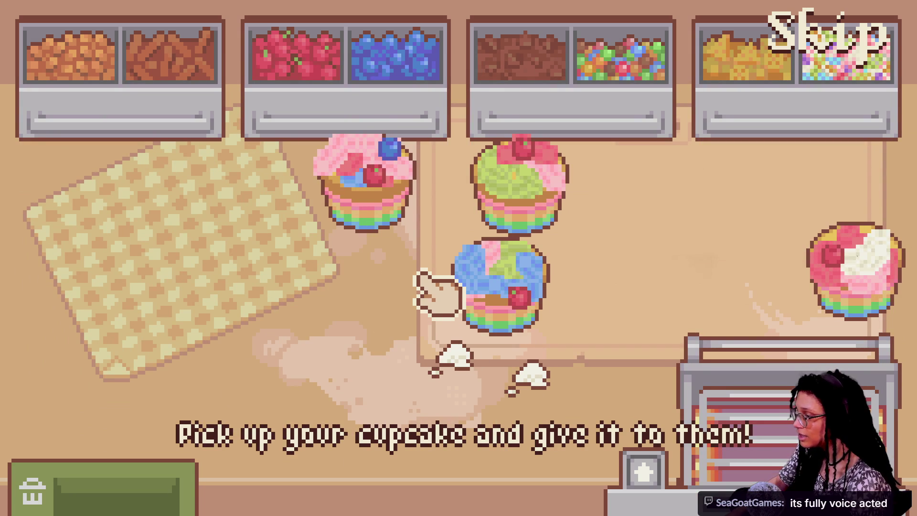
scroll(430, 260, up, 1)
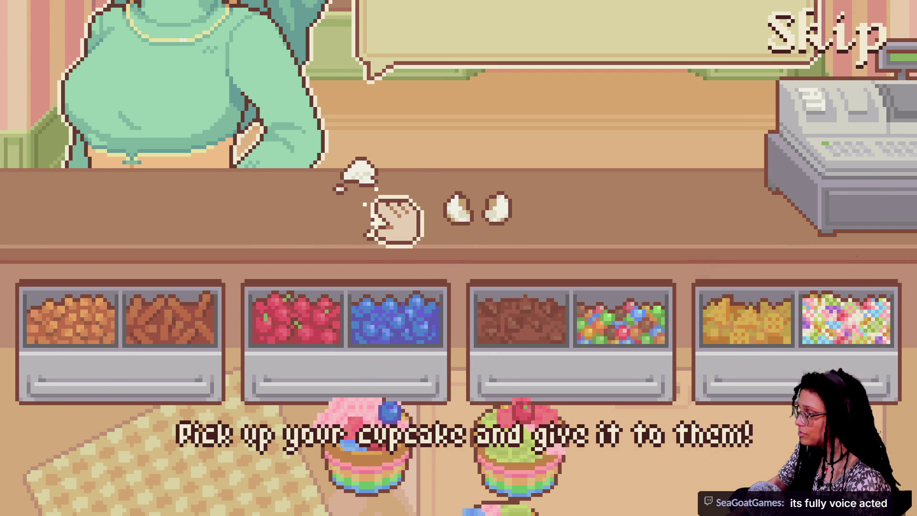
mouse_move(733, 298)
mouse_down()
mouse_move(553, 218)
mouse_move(381, 176)
mouse_up()
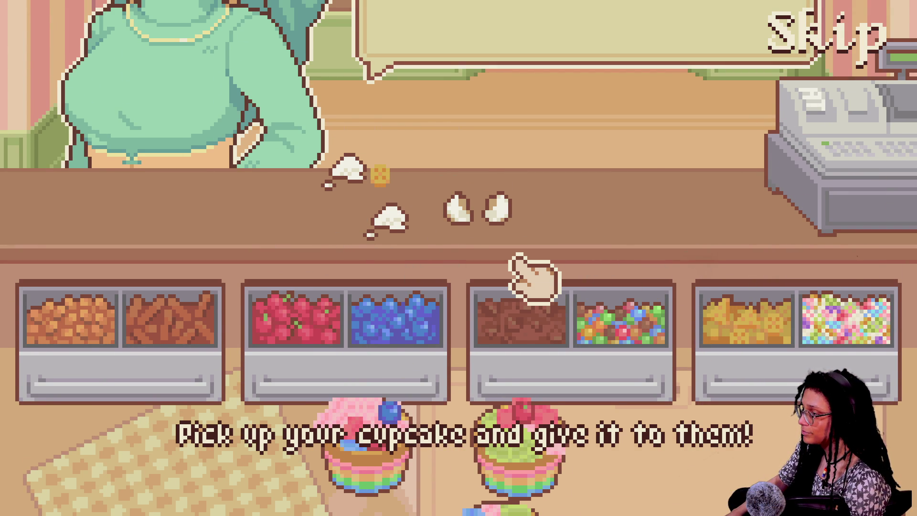
mouse_move(420, 459)
mouse_down()
mouse_move(430, 397)
mouse_move(399, 191)
mouse_move(406, 180)
mouse_up()
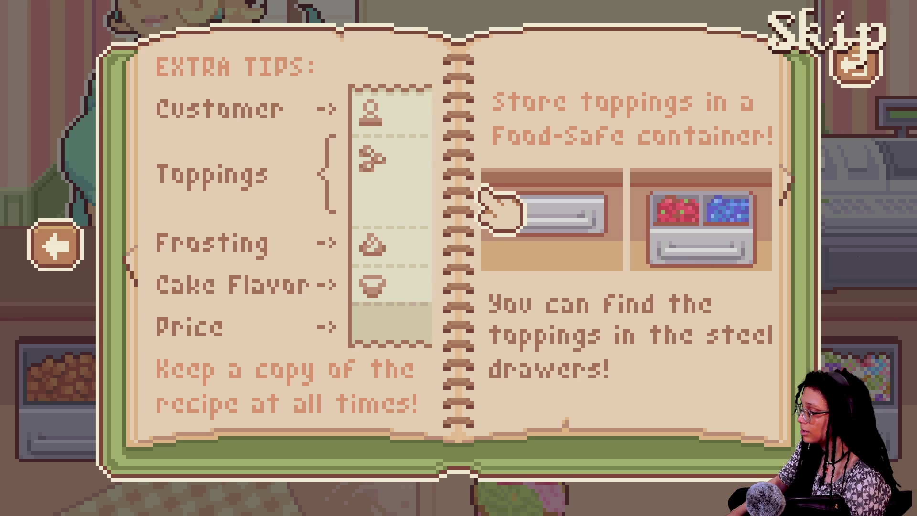
Close the Extra Tips page, move an egg aside, and open the Ingredients shop with Space.
click(497, 210)
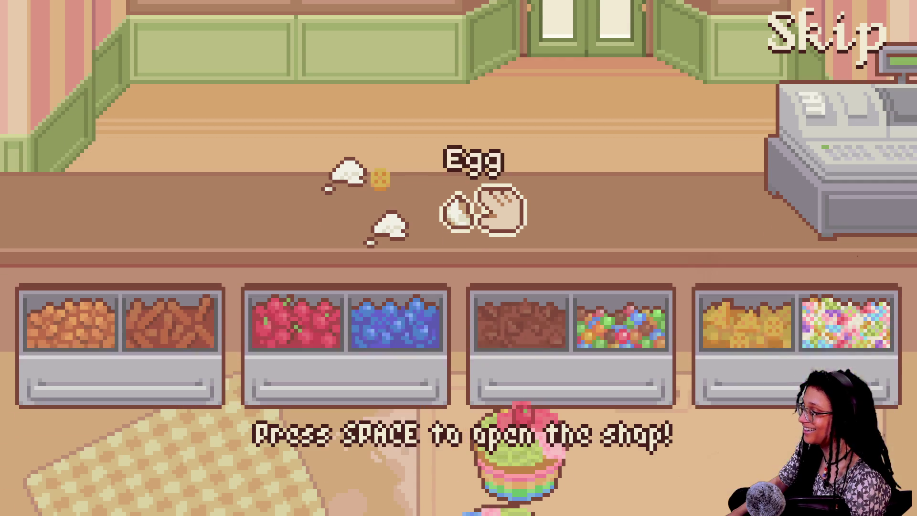
mouse_move(488, 207)
mouse_down()
mouse_move(602, 205)
mouse_move(678, 191)
mouse_up()
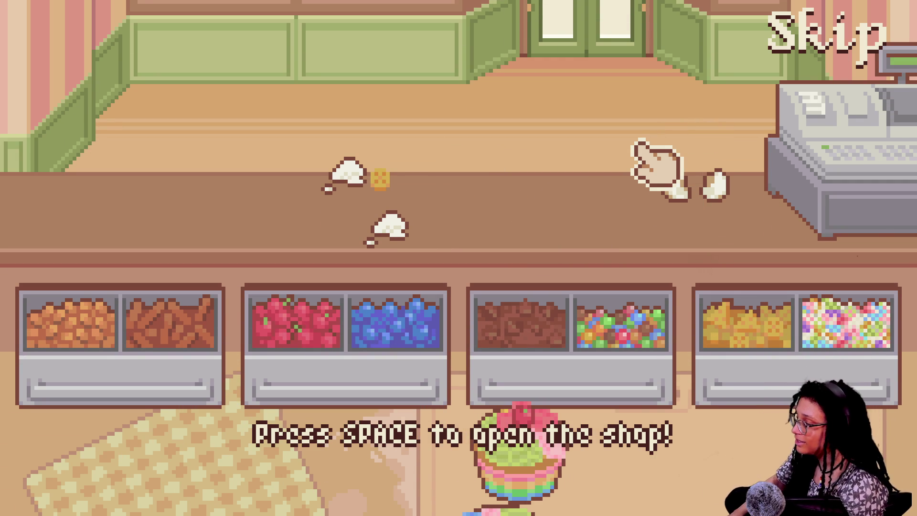
key(space)
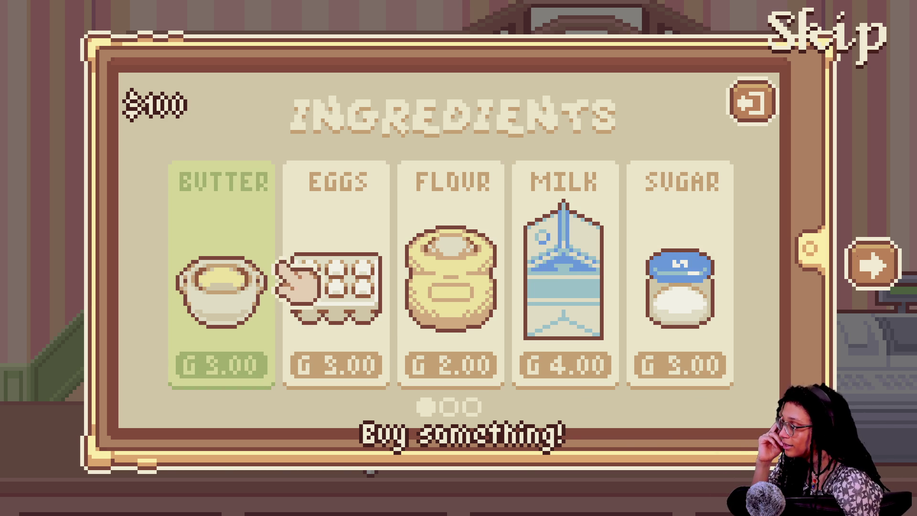
Buy a round of butter, eggs, flour, milk and sugar, then extra milk, flour, eggs and sugar.
click(215, 277)
click(325, 272)
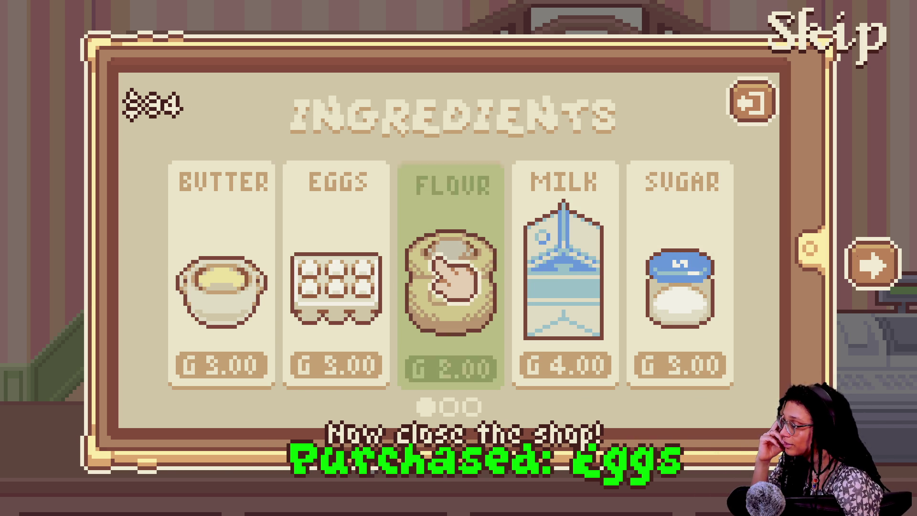
click(451, 230)
click(561, 263)
click(702, 266)
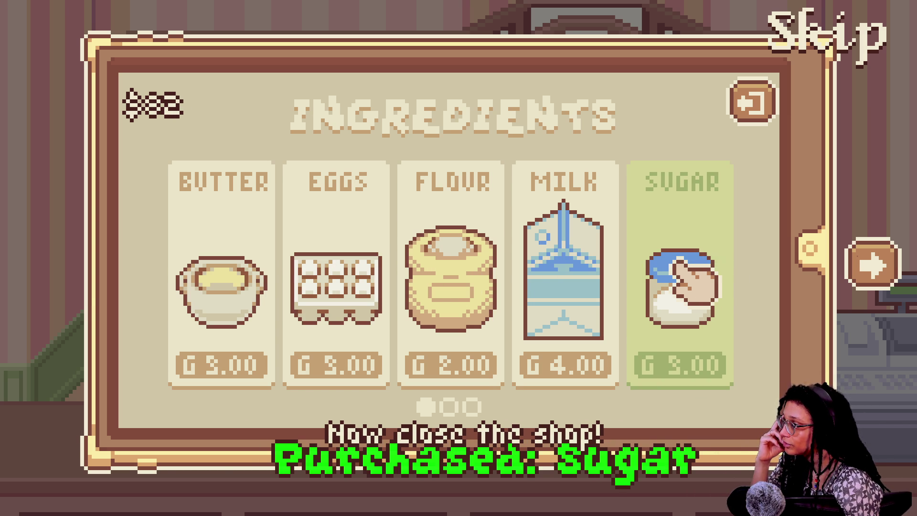
click(568, 265)
click(478, 265)
click(325, 268)
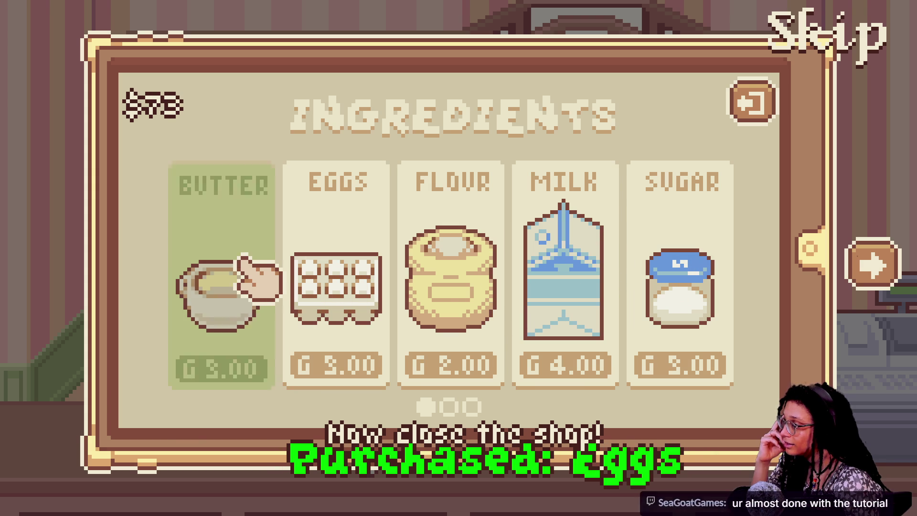
click(320, 270)
click(429, 268)
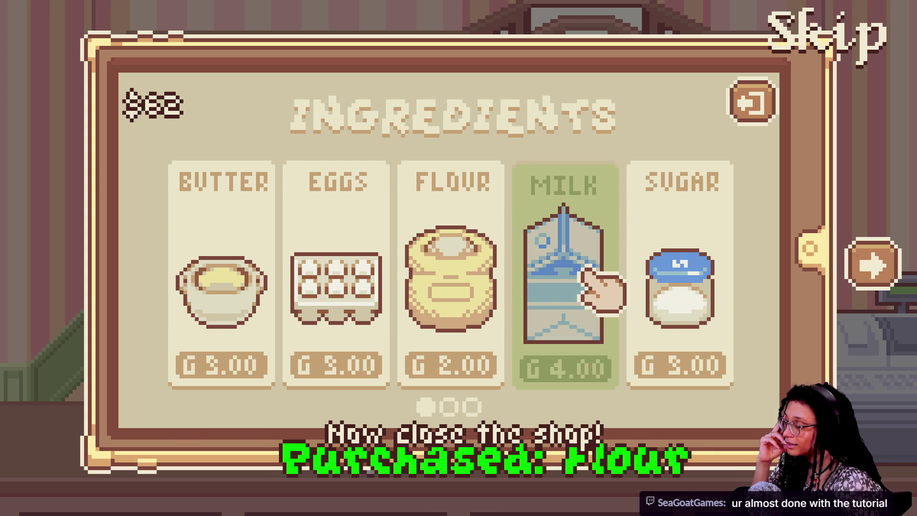
click(573, 261)
click(700, 280)
click(699, 279)
Buy more milk, flour, eggs and butter down to $16, then close the shop.
click(576, 280)
click(444, 265)
click(329, 263)
click(236, 268)
click(327, 267)
click(442, 268)
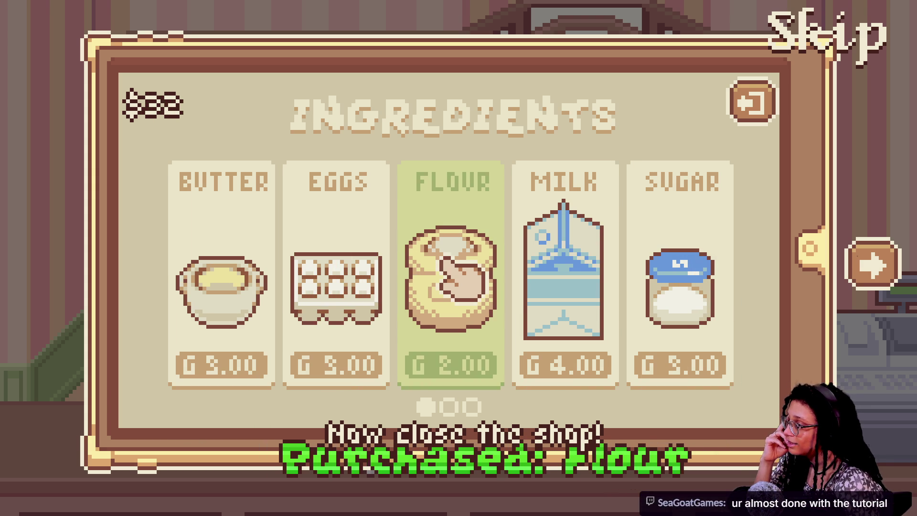
click(564, 267)
click(565, 268)
click(449, 265)
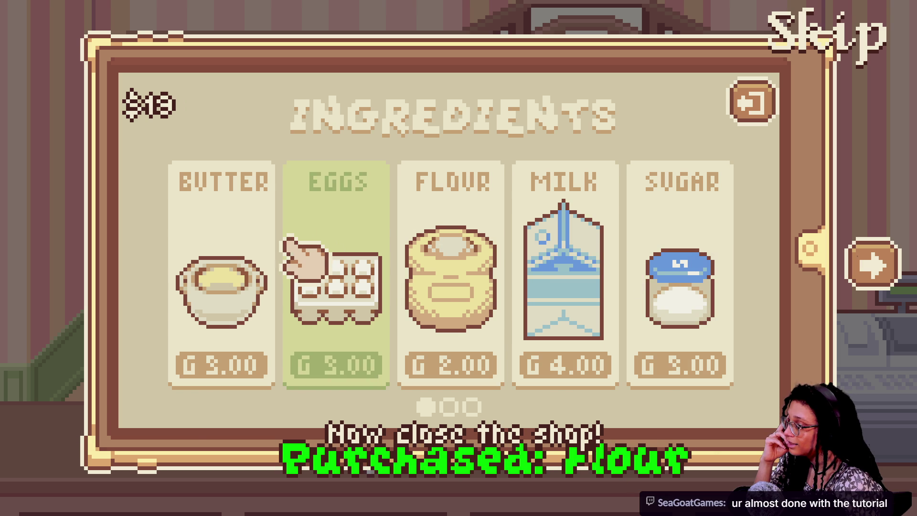
click(222, 267)
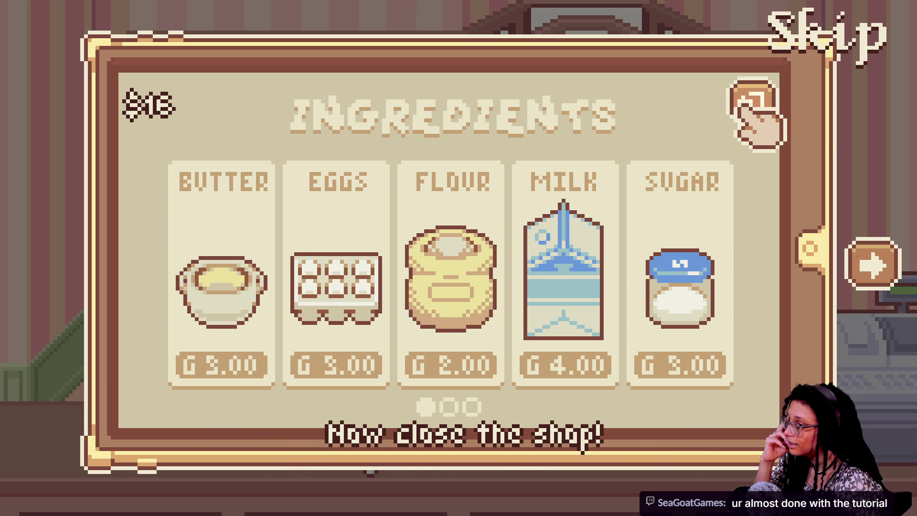
click(745, 100)
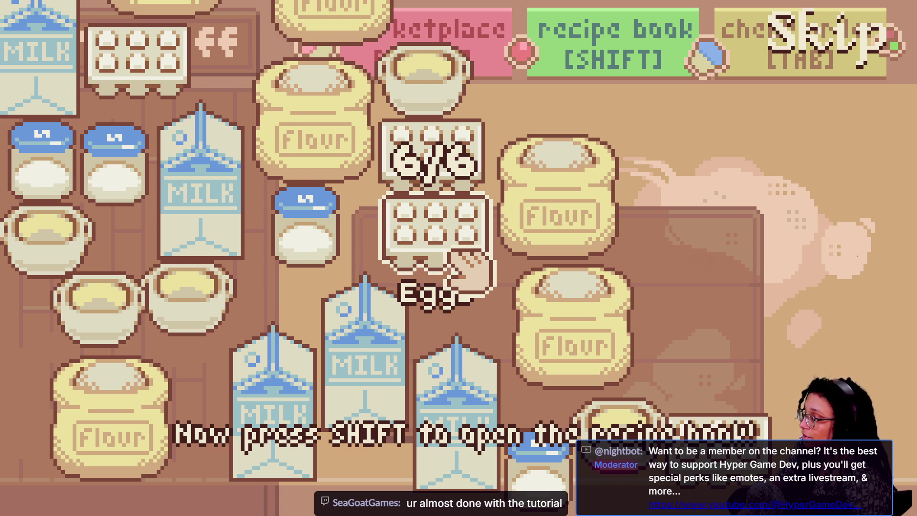
Review the recipe book tips and confirm readiness, reaching Day 1 with $5 owed to the mafia.
key(shift)
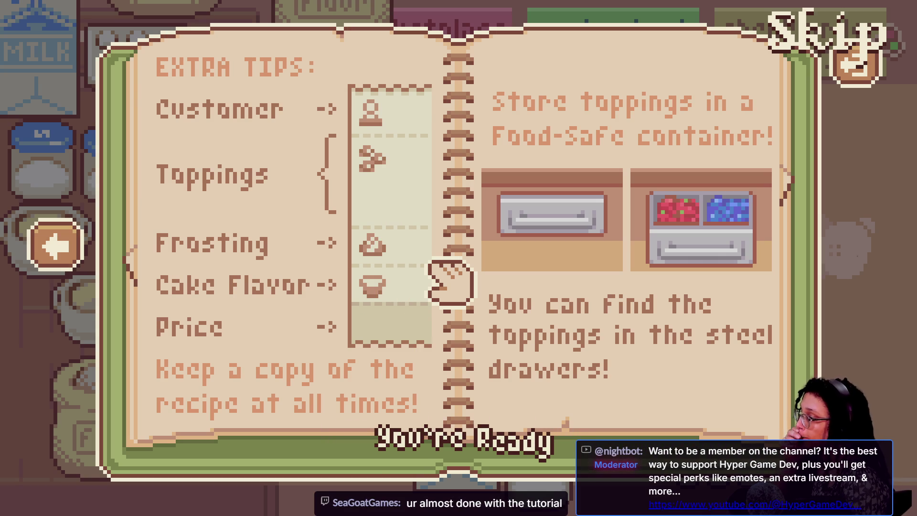
click(444, 432)
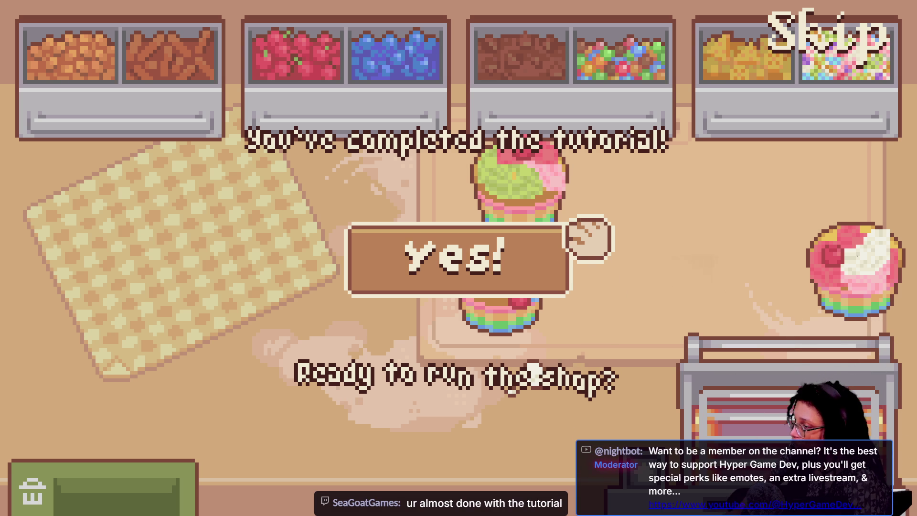
click(531, 258)
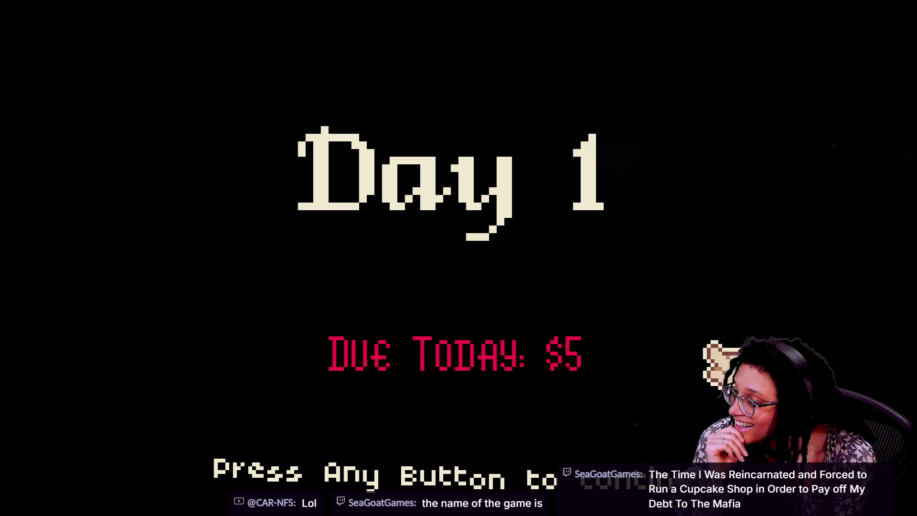
Start Day 1 and read the Chocolate cupcake order with White Frosting, Cherries, Candies and Blueberries.
click(497, 310)
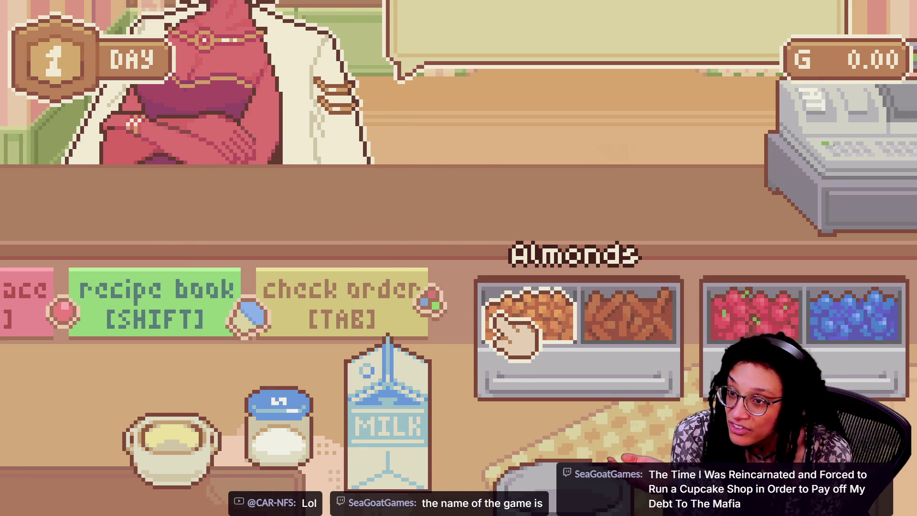
click(594, 24)
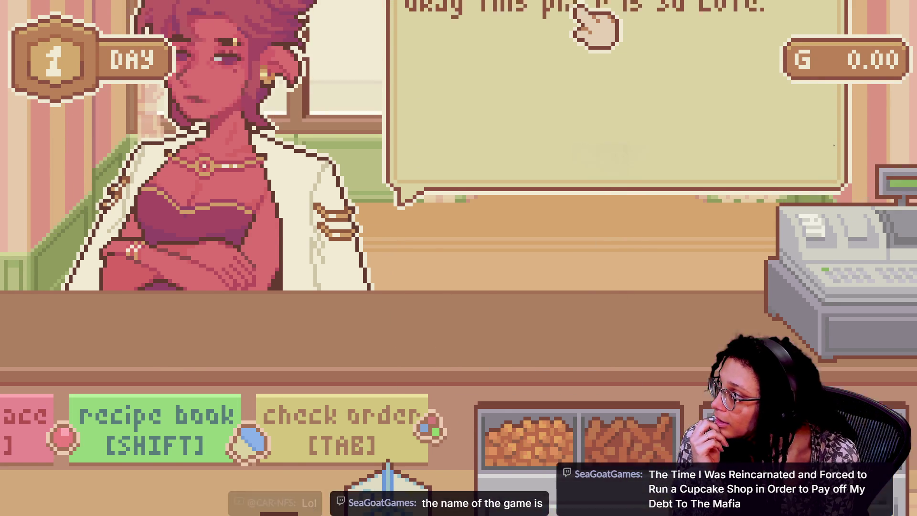
click(525, 191)
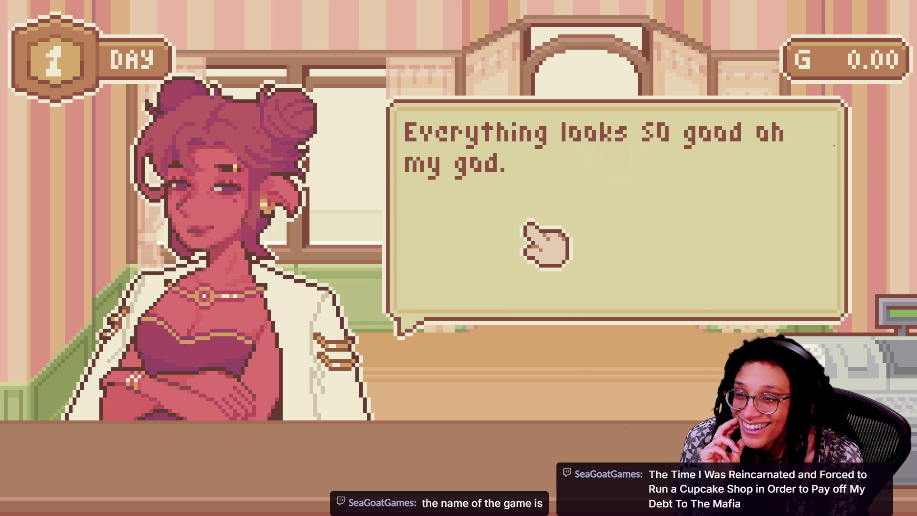
click(521, 223)
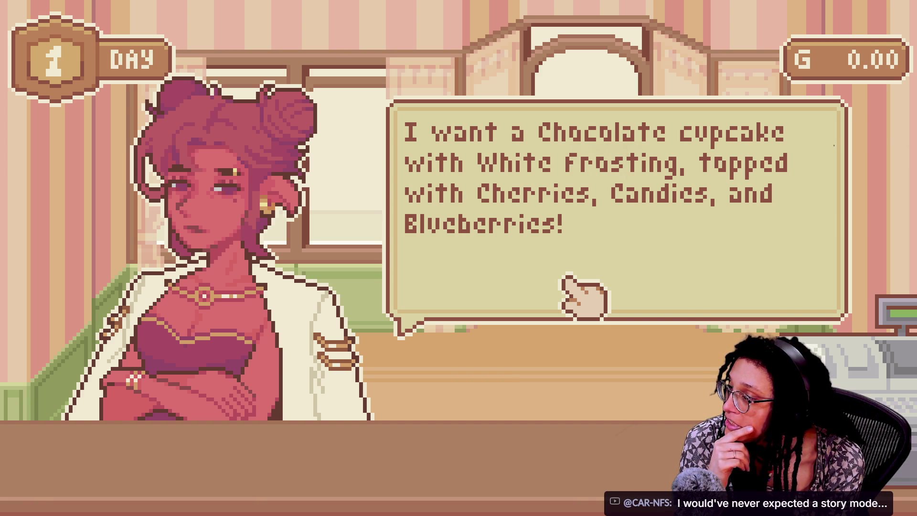
click(583, 296)
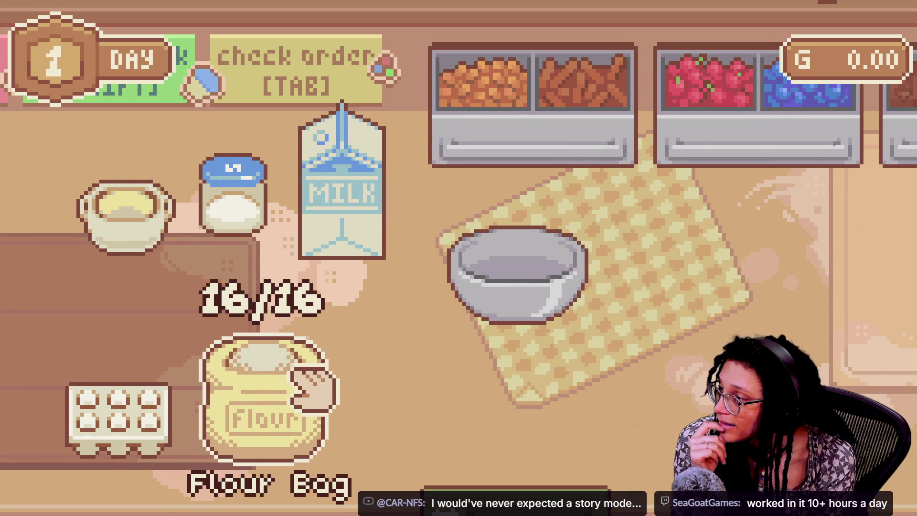
Recheck the order, then put flour, an egg, milk, sugar and butter in the bowl (5/6).
key(Tab)
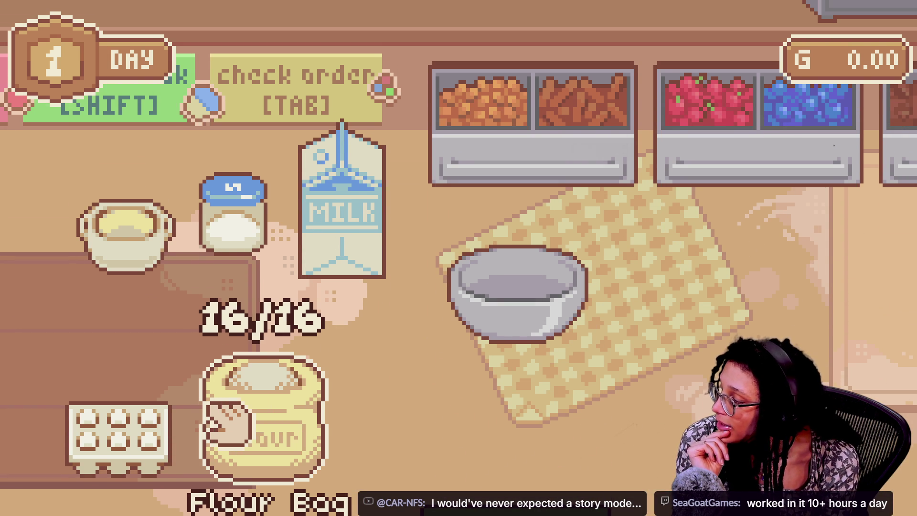
mouse_move(265, 391)
mouse_down()
mouse_move(545, 272)
mouse_move(516, 268)
mouse_up()
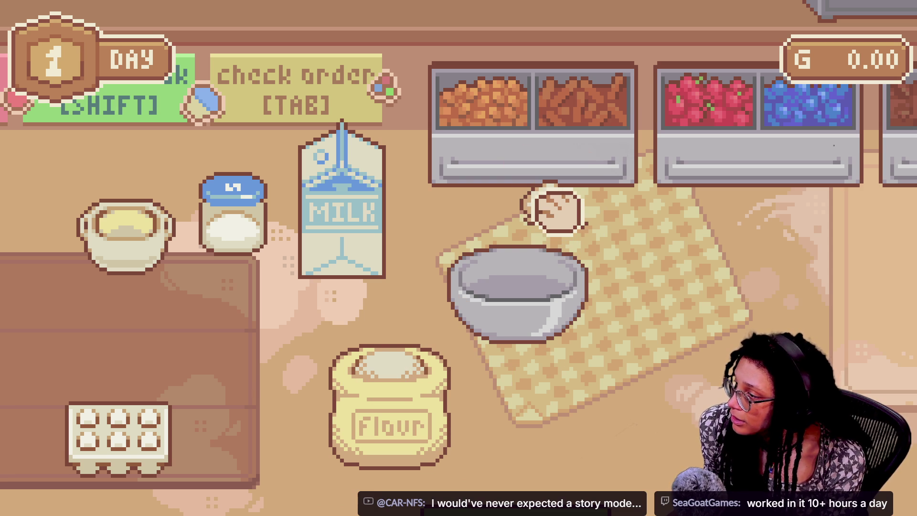
drag(548, 205, 539, 268)
mouse_move(158, 430)
mouse_down()
mouse_move(410, 296)
mouse_move(502, 260)
mouse_move(502, 245)
mouse_move(533, 308)
mouse_move(490, 263)
mouse_move(506, 266)
mouse_move(523, 307)
mouse_move(423, 296)
mouse_move(344, 158)
mouse_move(358, 168)
mouse_move(399, 276)
mouse_move(321, 348)
mouse_move(382, 334)
mouse_move(395, 311)
mouse_move(450, 292)
mouse_move(453, 306)
mouse_move(334, 305)
mouse_up()
mouse_move(368, 272)
mouse_down()
mouse_move(370, 229)
mouse_move(532, 317)
mouse_up()
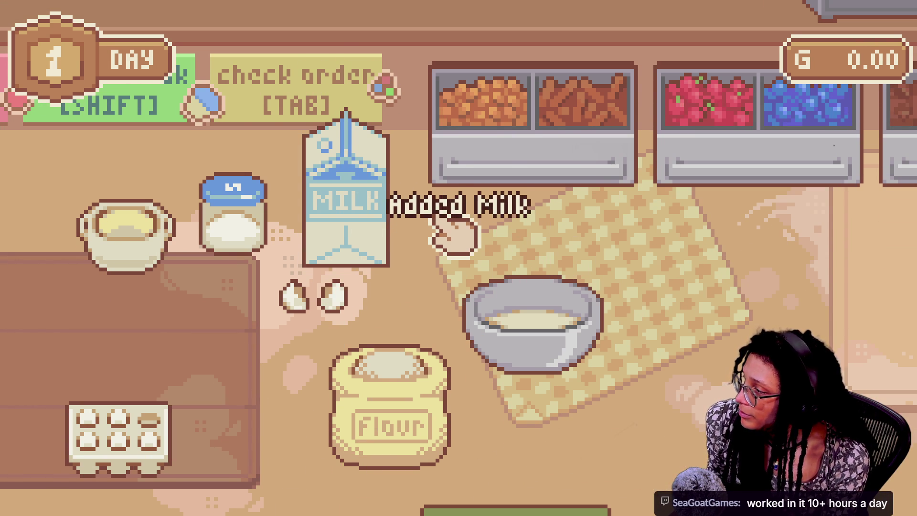
mouse_move(224, 201)
mouse_down()
mouse_move(286, 246)
mouse_move(557, 349)
mouse_up()
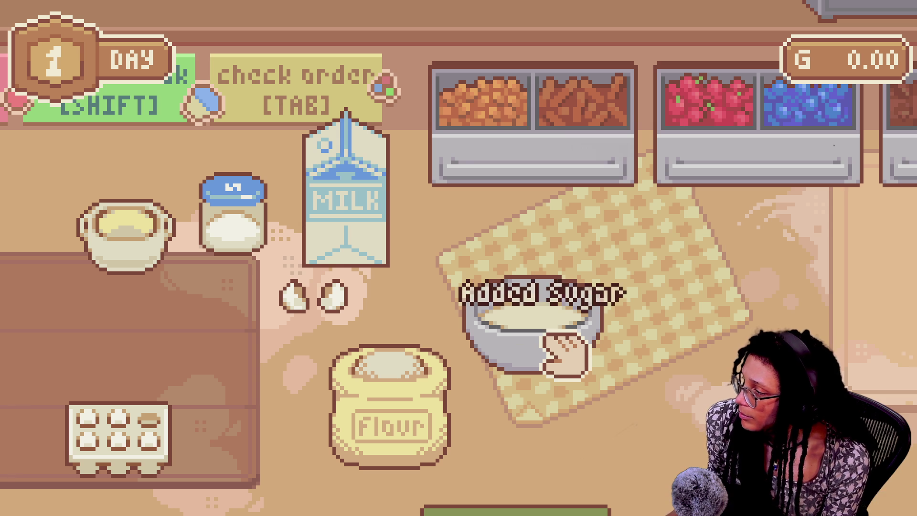
mouse_move(158, 243)
mouse_down()
mouse_move(549, 352)
mouse_move(573, 334)
mouse_move(665, 348)
mouse_move(745, 324)
mouse_move(898, 310)
mouse_move(744, 322)
mouse_move(748, 330)
mouse_move(542, 323)
mouse_move(568, 325)
mouse_move(204, 328)
mouse_move(184, 336)
mouse_up()
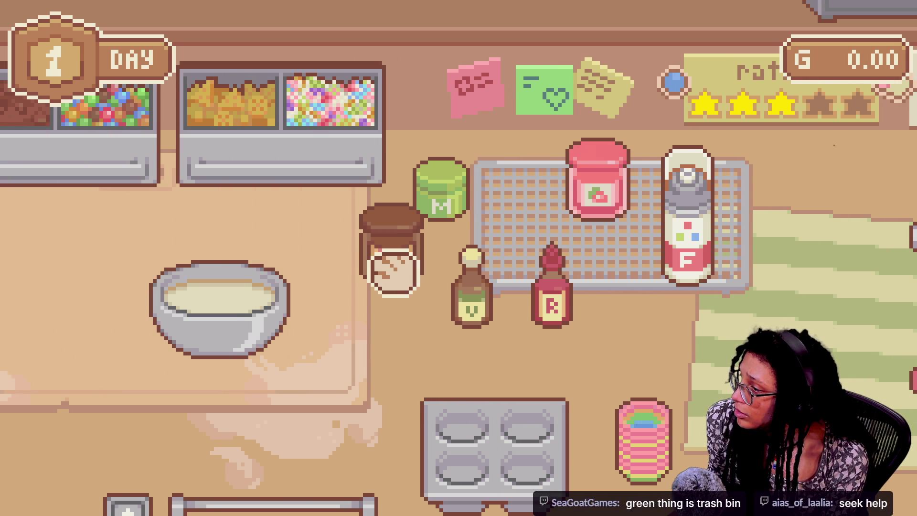
Add cocoa to the bowl and mix it on the stand mixer.
click(491, 210)
click(229, 339)
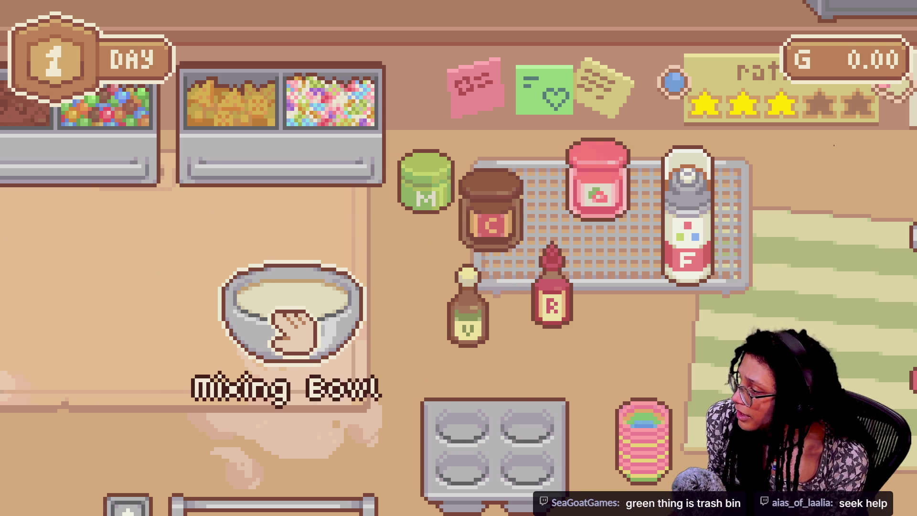
click(303, 330)
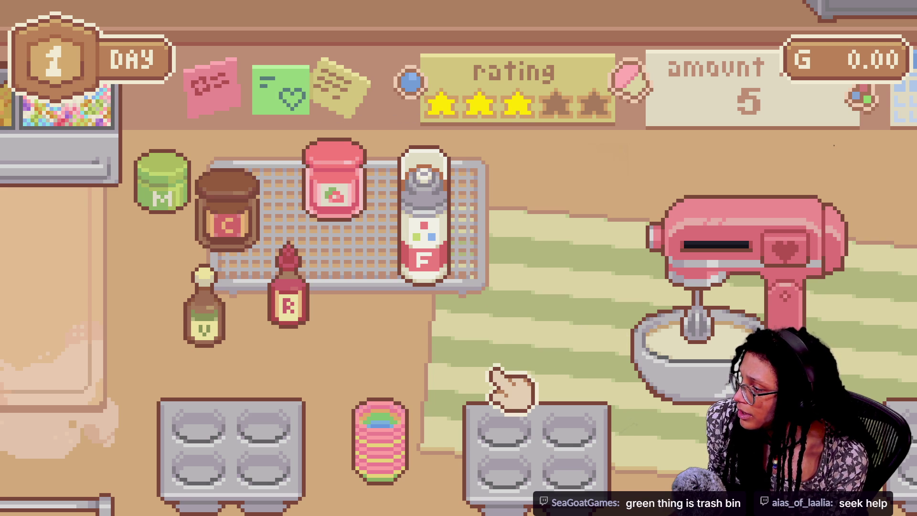
click(780, 246)
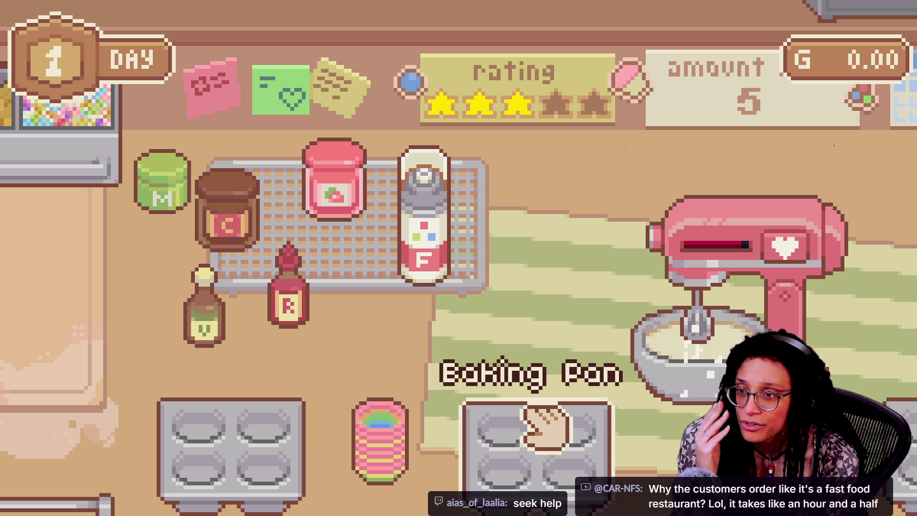
Move the mixed chocolate batter to the counter and scoop some toward the muffin tray.
drag(678, 368, 635, 401)
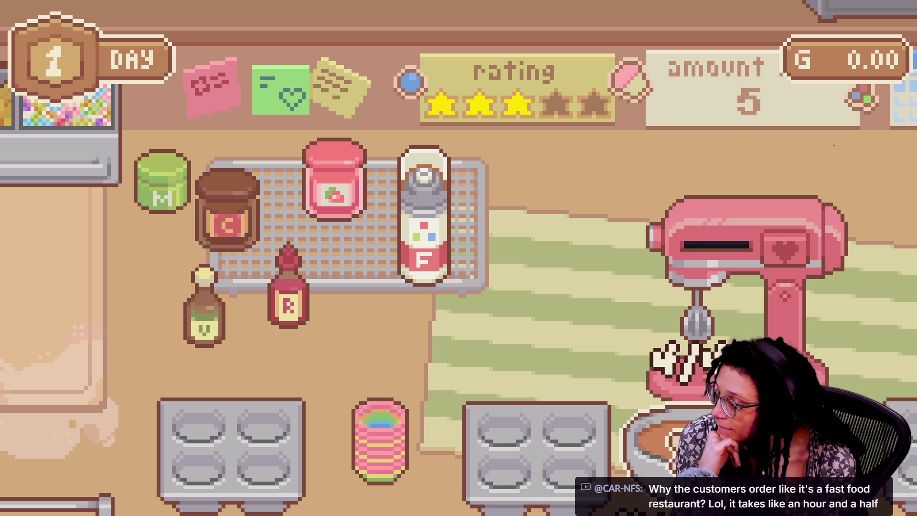
drag(678, 449, 585, 322)
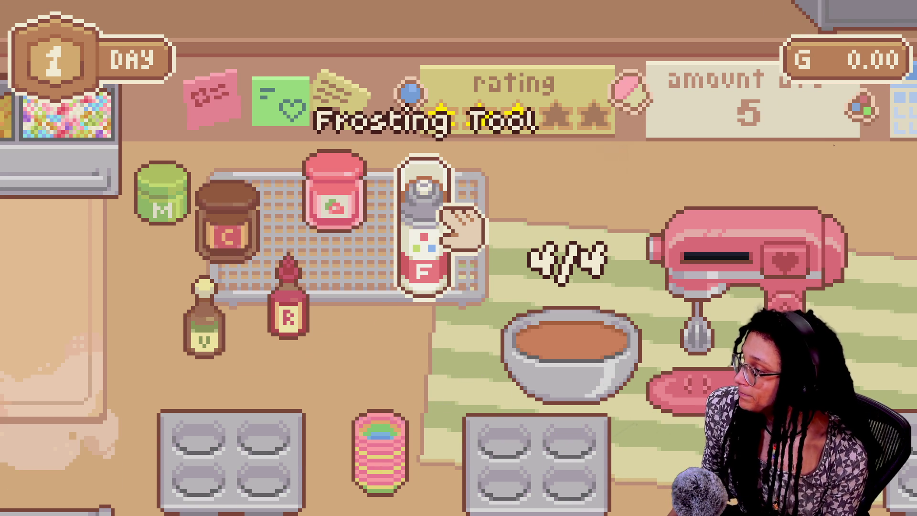
mouse_move(570, 351)
mouse_down()
mouse_move(587, 349)
mouse_move(525, 422)
mouse_move(522, 443)
mouse_move(506, 430)
mouse_up()
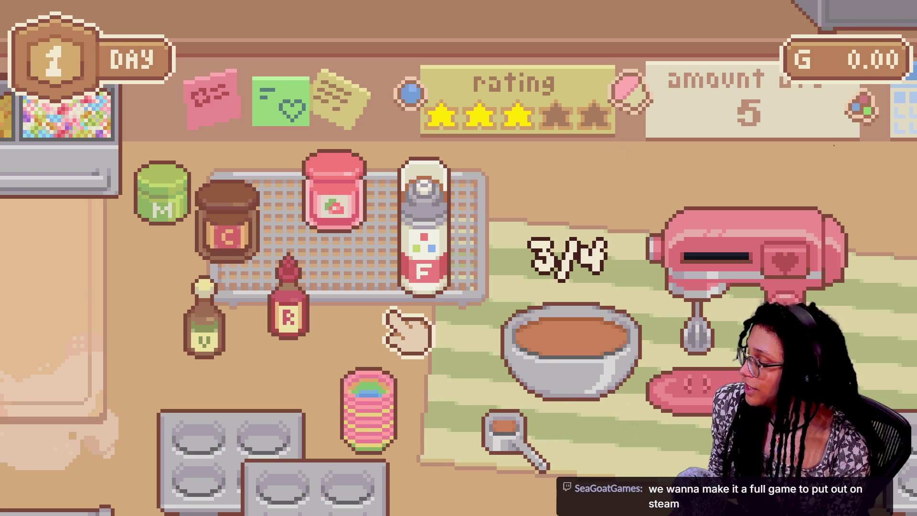
scroll(410, 328, up, 3)
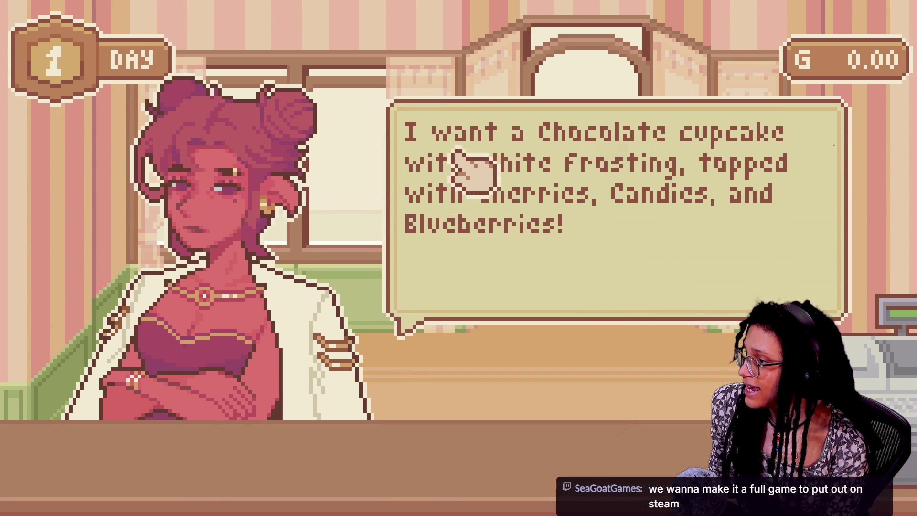
Shift the baking pan right, line its lower-right cup and scoop chocolate batter into it.
scroll(477, 165, down, 3)
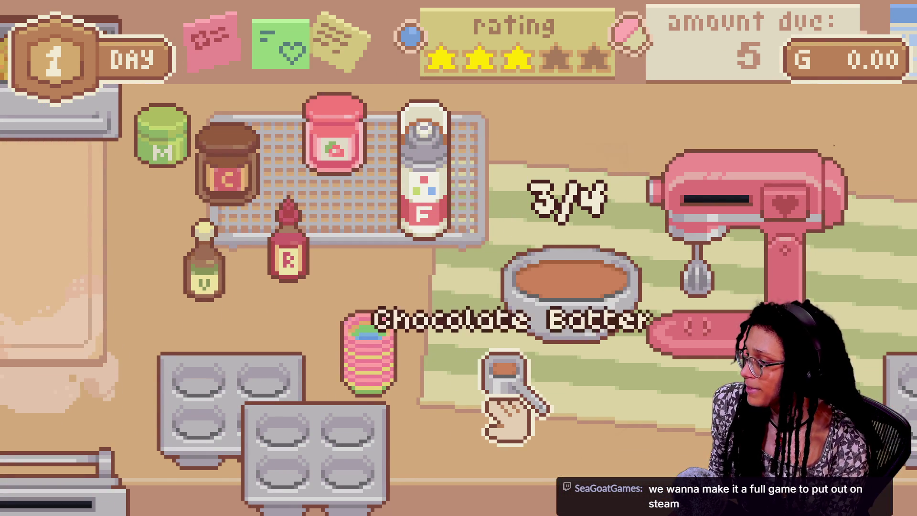
mouse_move(520, 413)
mouse_down()
mouse_move(352, 450)
mouse_move(327, 471)
mouse_move(301, 473)
mouse_move(296, 461)
mouse_up()
drag(388, 368, 199, 461)
mouse_move(296, 439)
mouse_down()
mouse_move(229, 430)
mouse_move(244, 444)
mouse_move(242, 434)
mouse_up()
mouse_move(194, 389)
mouse_down()
mouse_move(279, 396)
mouse_move(270, 382)
mouse_up()
mouse_move(363, 329)
mouse_down()
mouse_move(373, 315)
mouse_move(284, 386)
mouse_up()
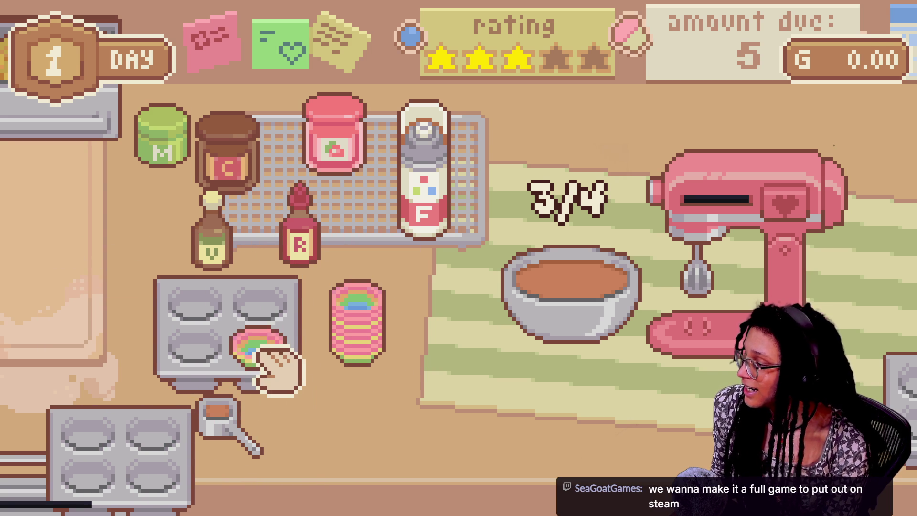
mouse_move(283, 432)
mouse_down()
mouse_move(318, 354)
mouse_move(98, 364)
mouse_move(98, 352)
mouse_move(334, 482)
mouse_move(301, 463)
mouse_up()
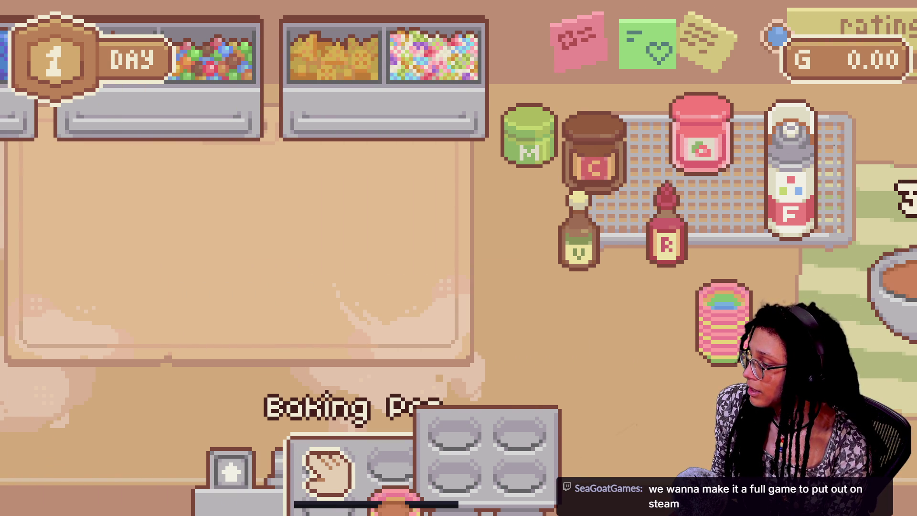
Load the chocolate-batter pan into the oven and close it to start baking.
click(454, 475)
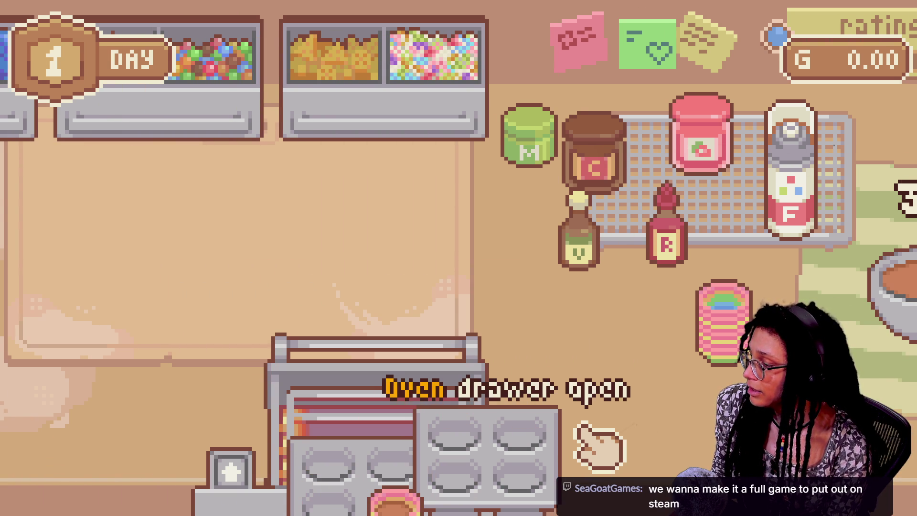
click(557, 454)
mouse_move(466, 409)
mouse_down()
mouse_move(404, 405)
mouse_move(614, 409)
mouse_up()
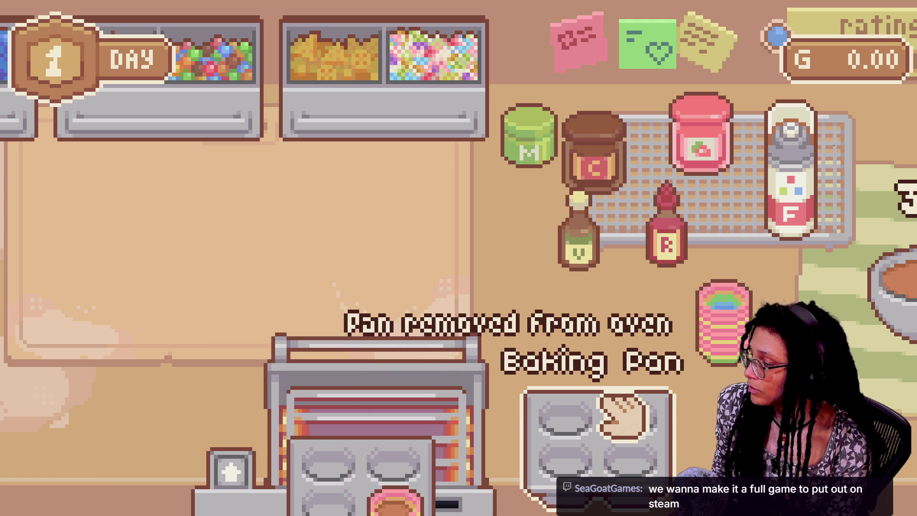
drag(405, 429, 389, 414)
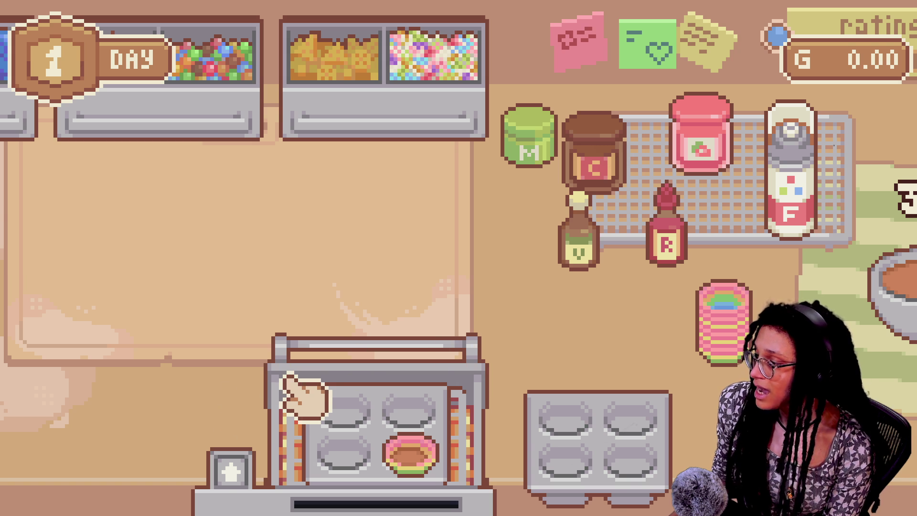
click(237, 437)
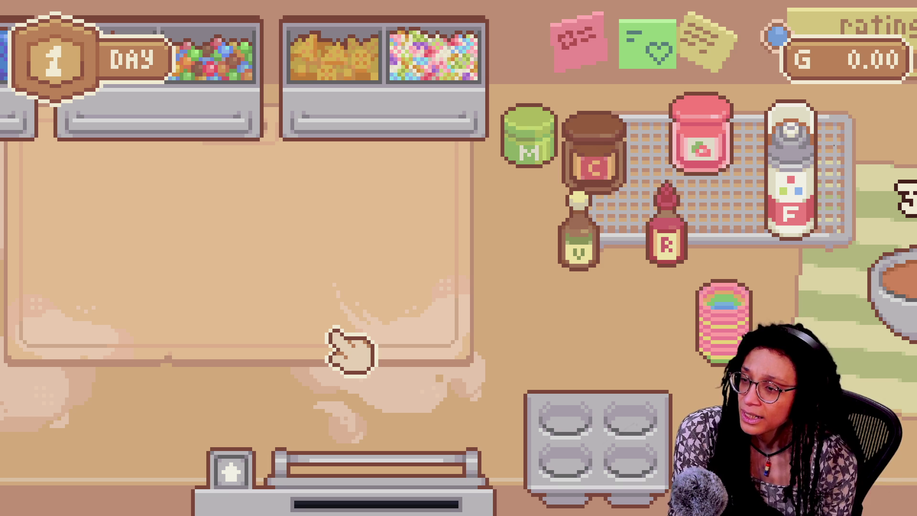
Check the cupcake in the oven, view the order ticket, then reopen the oven.
click(231, 470)
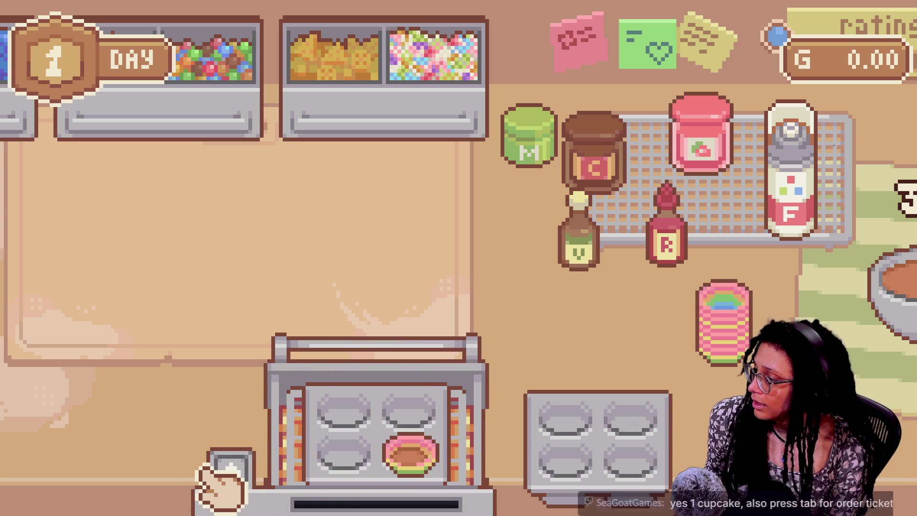
click(231, 470)
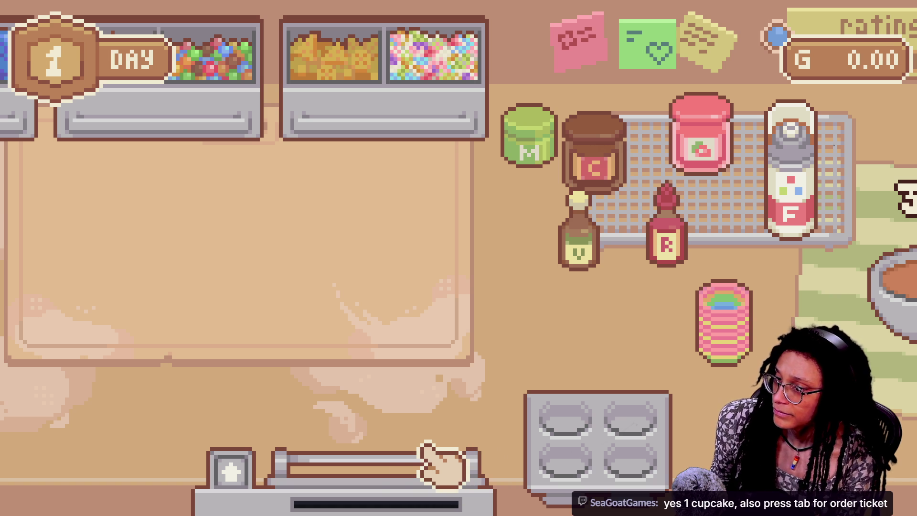
key(Tab)
key(Tab)
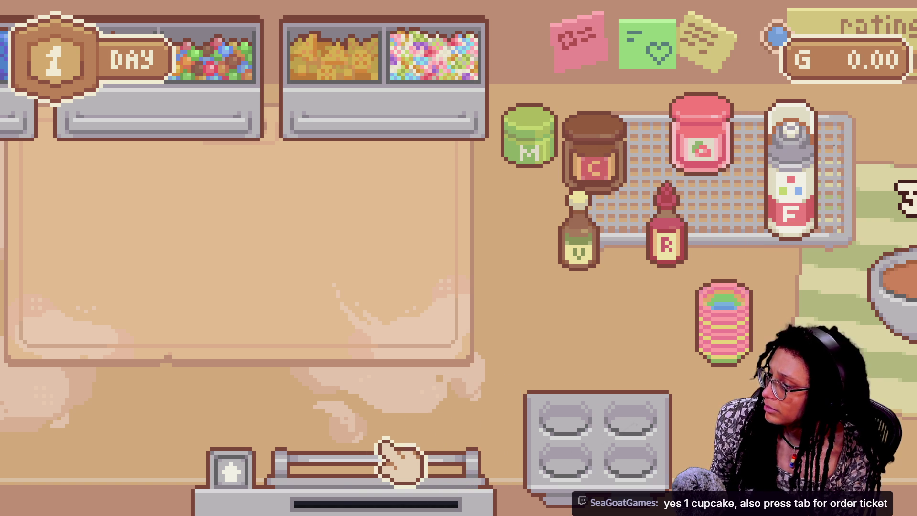
click(286, 471)
click(327, 491)
click(356, 473)
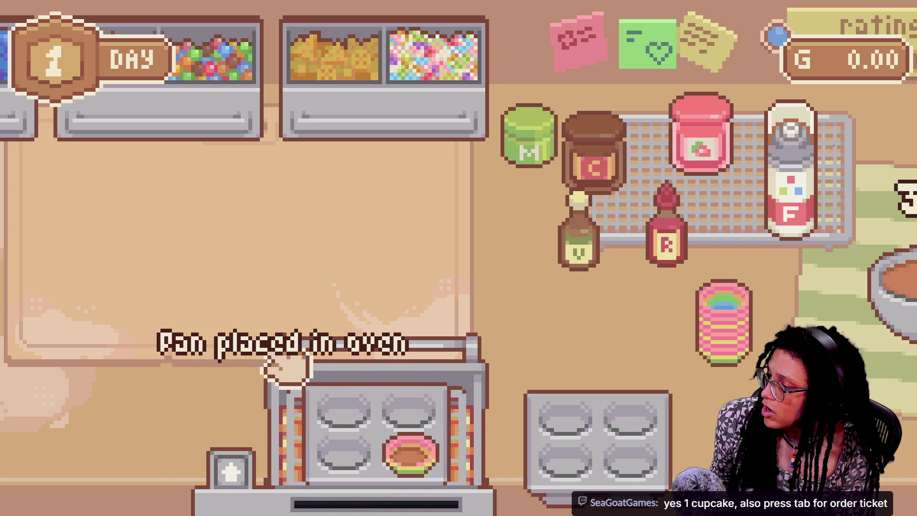
Take the baked pan out of the oven and set it on top of the oven.
click(420, 408)
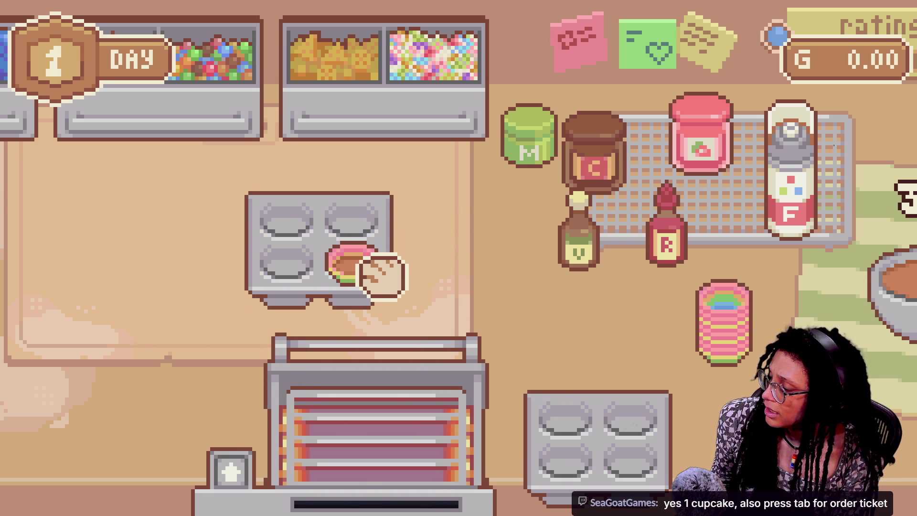
click(389, 451)
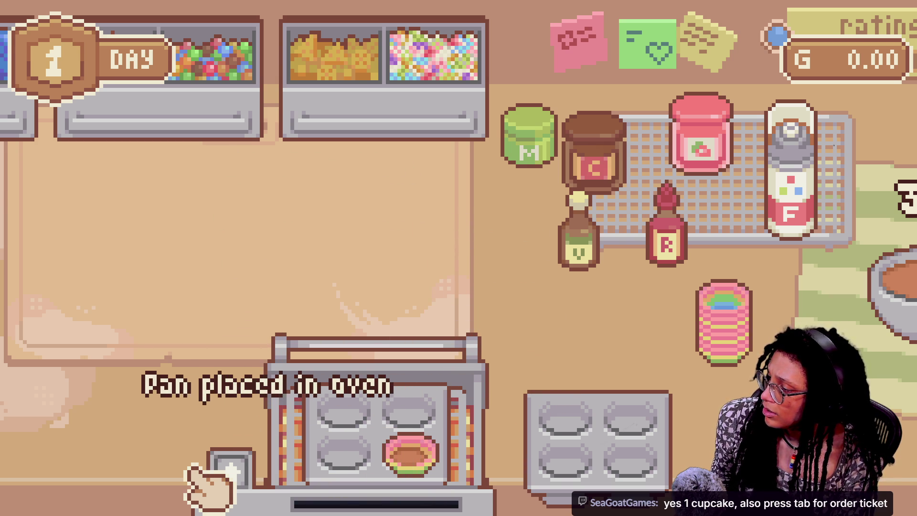
click(231, 473)
click(234, 472)
click(411, 449)
click(425, 363)
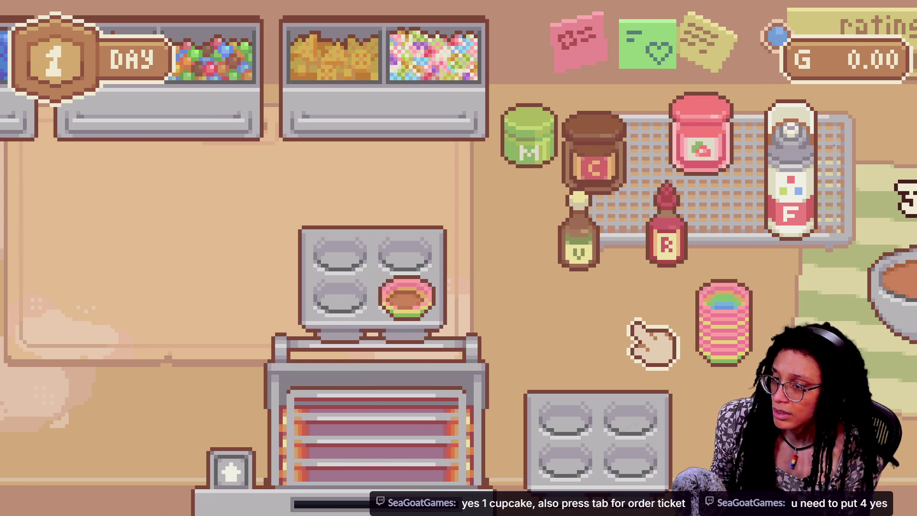
key(d)
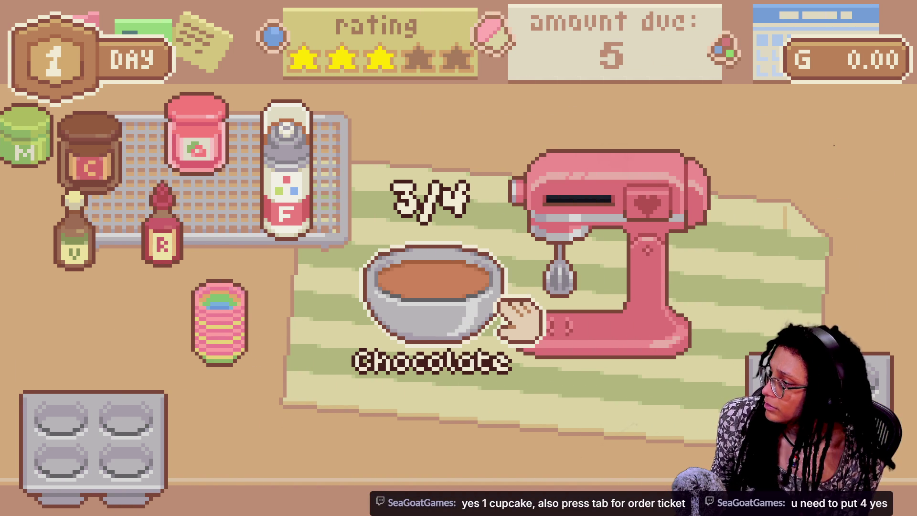
Bring a baking pan onto the counter and put liners into its cups.
key(a)
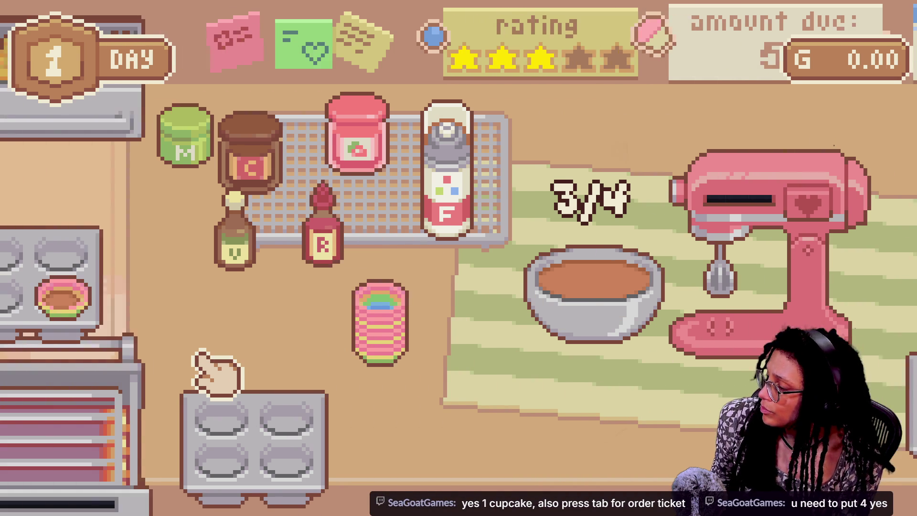
drag(153, 286, 603, 375)
click(487, 325)
mouse_move(488, 324)
mouse_down()
mouse_move(475, 311)
mouse_move(644, 368)
mouse_move(640, 354)
mouse_up()
drag(554, 368, 529, 369)
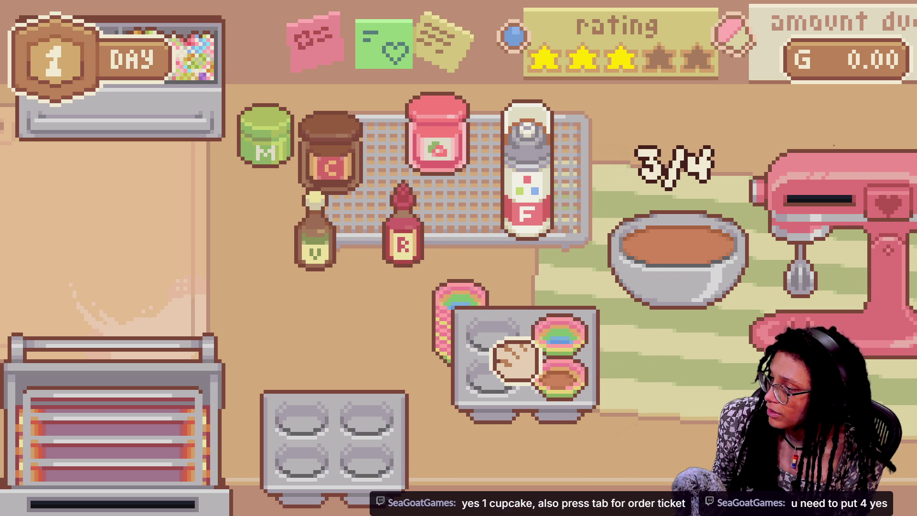
drag(430, 307, 537, 386)
mouse_move(455, 317)
mouse_down()
mouse_move(446, 327)
mouse_move(499, 411)
mouse_up()
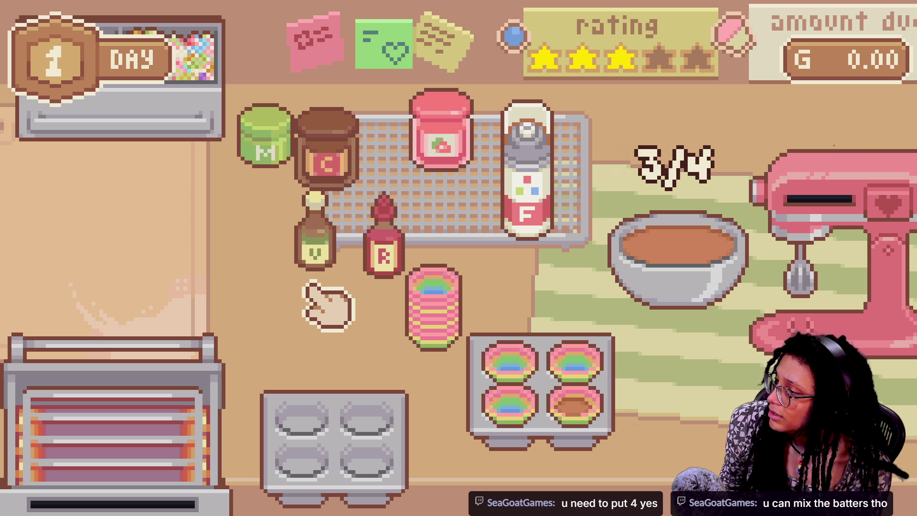
Scoop chocolate batter from the bowl into each of the four lined cups.
mouse_move(696, 303)
mouse_down()
mouse_move(603, 340)
mouse_move(600, 365)
mouse_up()
mouse_move(614, 305)
mouse_down()
mouse_move(610, 328)
mouse_move(521, 379)
mouse_up()
mouse_move(616, 294)
mouse_down()
mouse_move(614, 284)
mouse_move(544, 406)
mouse_move(129, 384)
mouse_move(115, 425)
mouse_up()
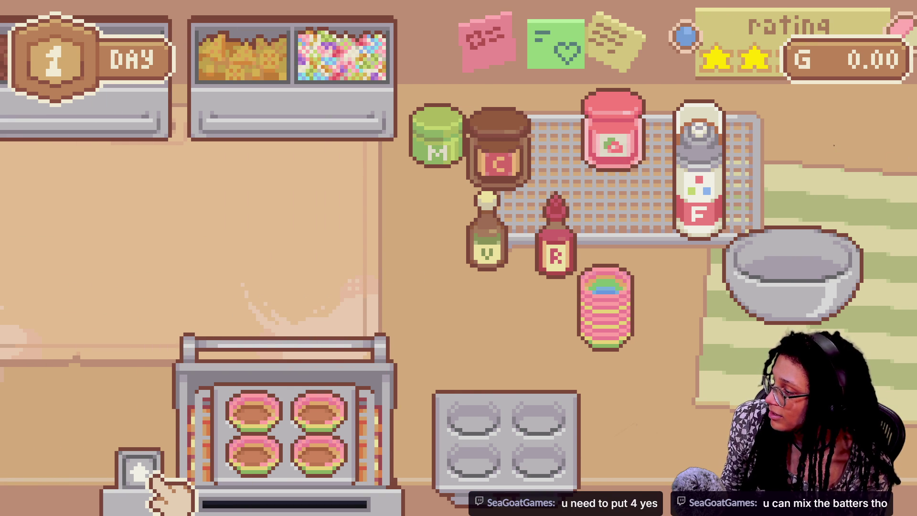
Close the oven to bake, and move the R bottle, liner stack and F frosting bottle.
click(151, 480)
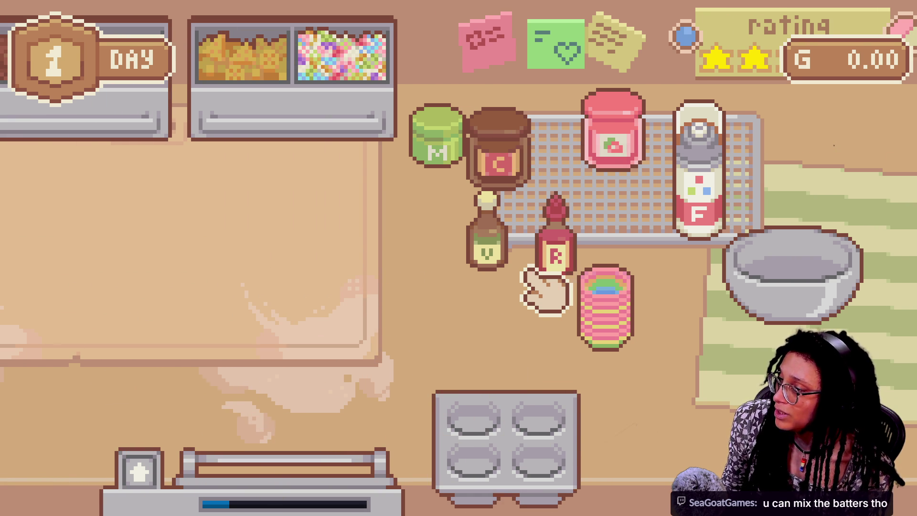
mouse_move(569, 284)
mouse_down()
mouse_move(564, 435)
mouse_move(541, 442)
mouse_move(552, 450)
mouse_up()
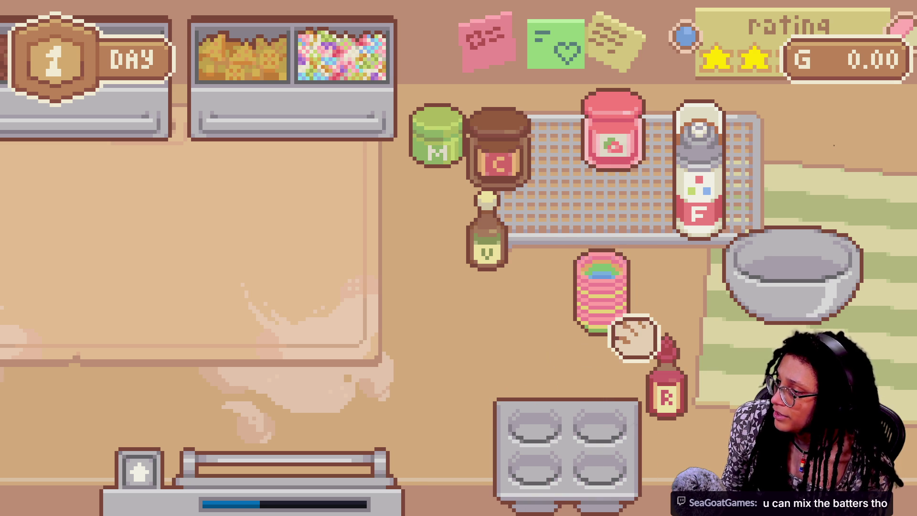
drag(635, 342, 776, 330)
mouse_move(706, 225)
mouse_down()
mouse_move(727, 297)
mouse_move(829, 329)
mouse_move(635, 334)
mouse_move(460, 279)
mouse_move(403, 292)
mouse_move(416, 306)
mouse_move(546, 205)
mouse_move(740, 194)
mouse_move(752, 234)
mouse_up()
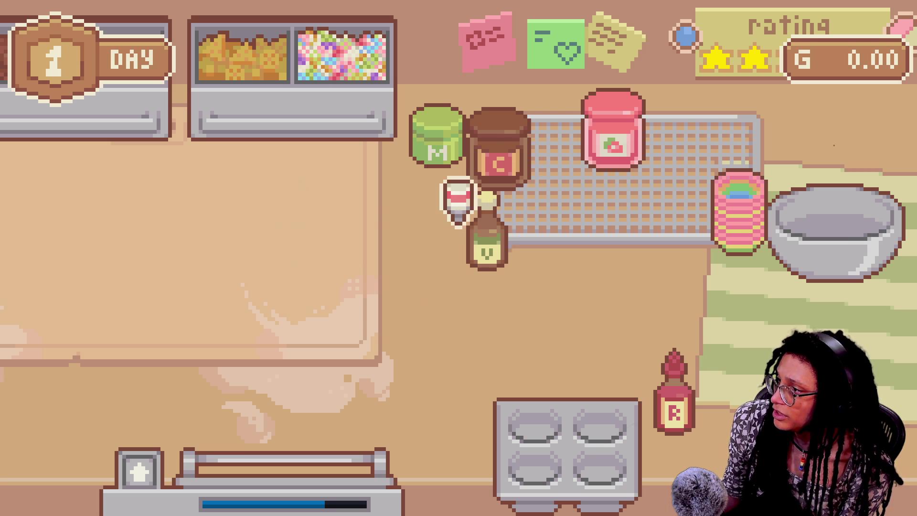
Set the white cup and frosting bottle beside the vanilla, then take the baked pan out.
mouse_move(374, 231)
mouse_down()
mouse_move(503, 229)
mouse_move(487, 196)
mouse_move(534, 224)
mouse_up()
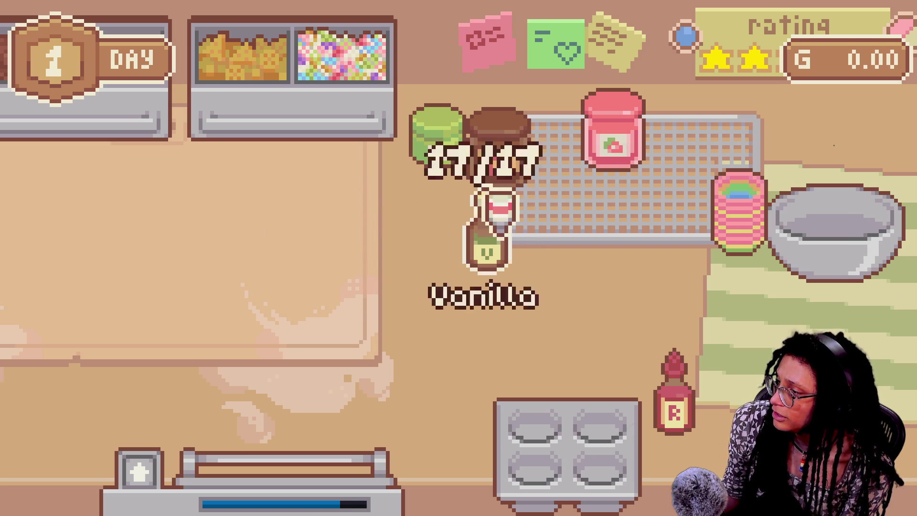
mouse_move(408, 268)
mouse_down()
mouse_move(433, 385)
mouse_move(547, 346)
mouse_up()
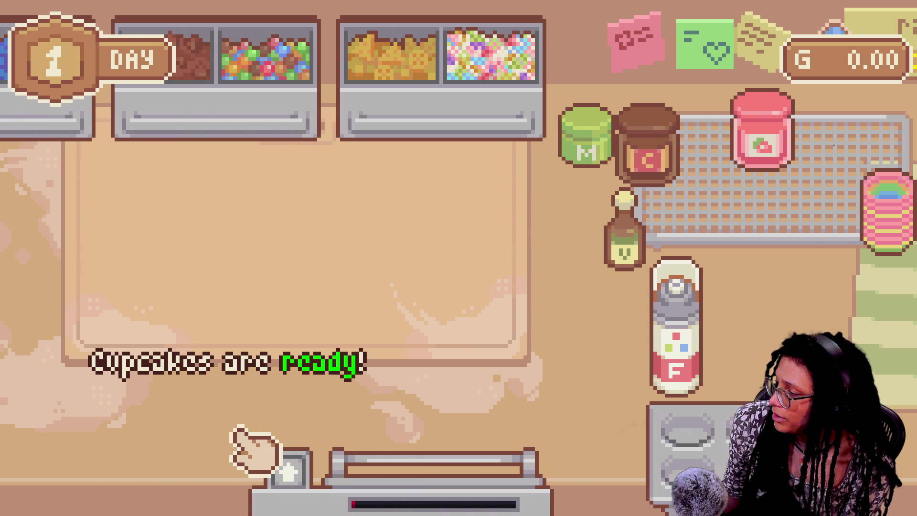
click(420, 494)
mouse_move(460, 419)
mouse_down()
mouse_move(461, 338)
mouse_move(432, 234)
mouse_move(262, 245)
mouse_move(374, 198)
mouse_move(256, 235)
mouse_up()
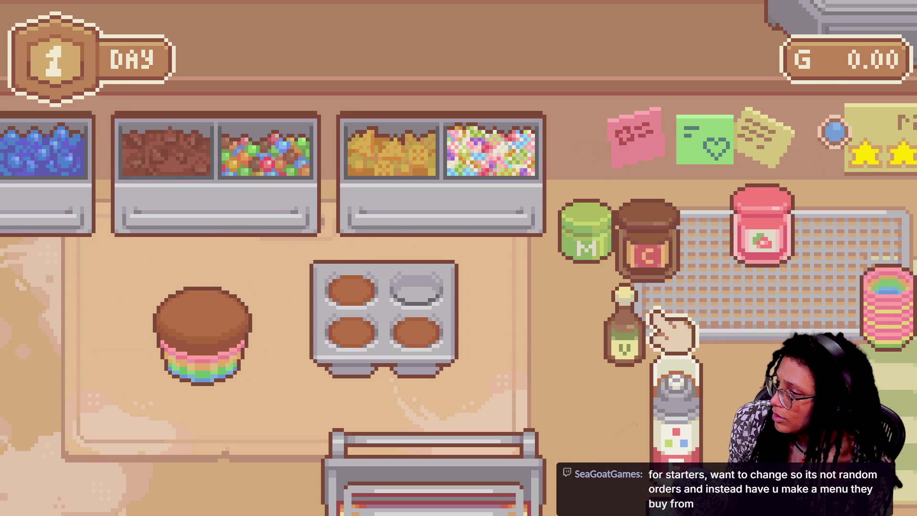
Pipe white frosting onto the chocolate cupcake and add two candies.
mouse_move(675, 411)
mouse_down()
mouse_move(676, 397)
mouse_move(456, 353)
mouse_move(509, 334)
mouse_move(505, 301)
mouse_move(463, 262)
mouse_move(360, 254)
mouse_move(267, 372)
mouse_move(158, 392)
mouse_move(198, 382)
mouse_move(217, 394)
mouse_move(155, 409)
mouse_up()
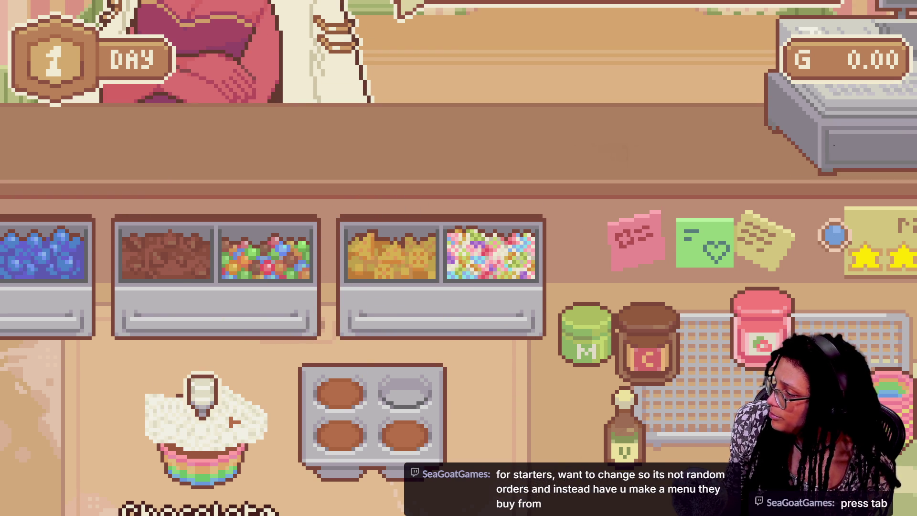
mouse_move(172, 374)
mouse_down()
mouse_move(423, 402)
mouse_move(584, 396)
mouse_move(577, 402)
mouse_up()
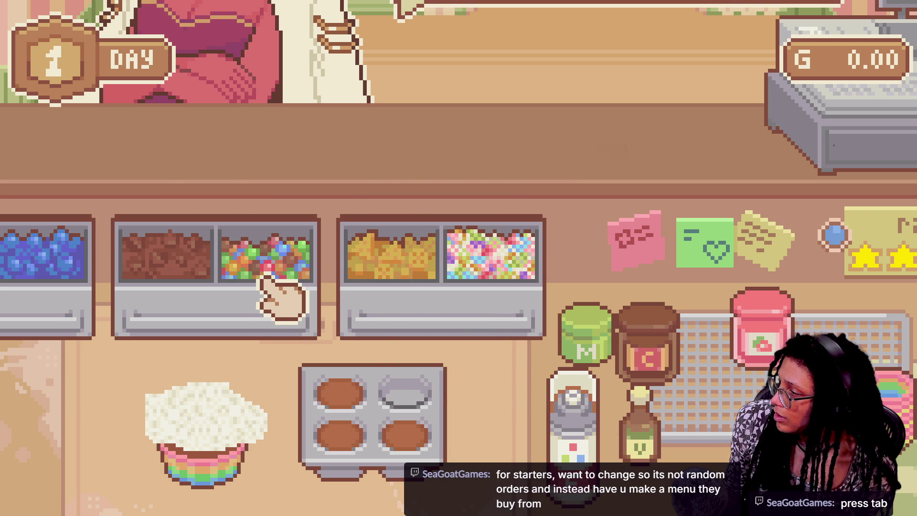
drag(262, 278, 217, 370)
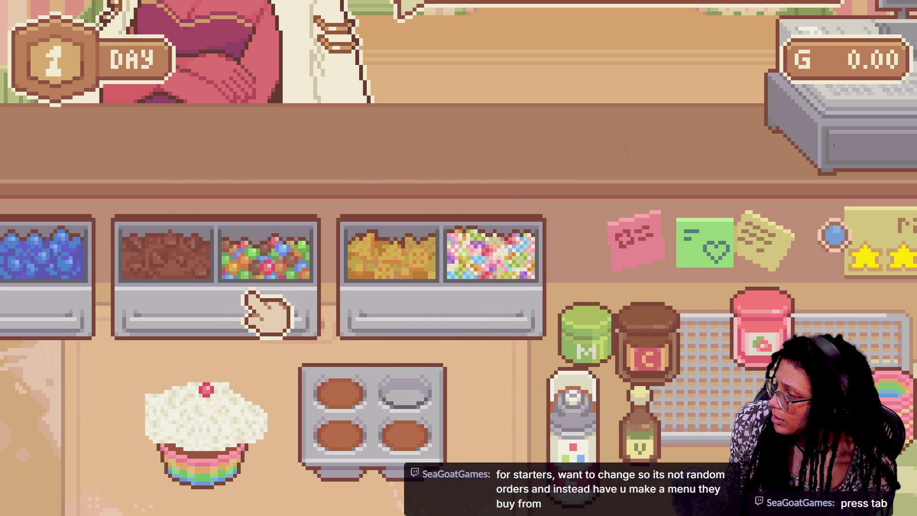
drag(262, 266, 196, 411)
drag(260, 303, 248, 351)
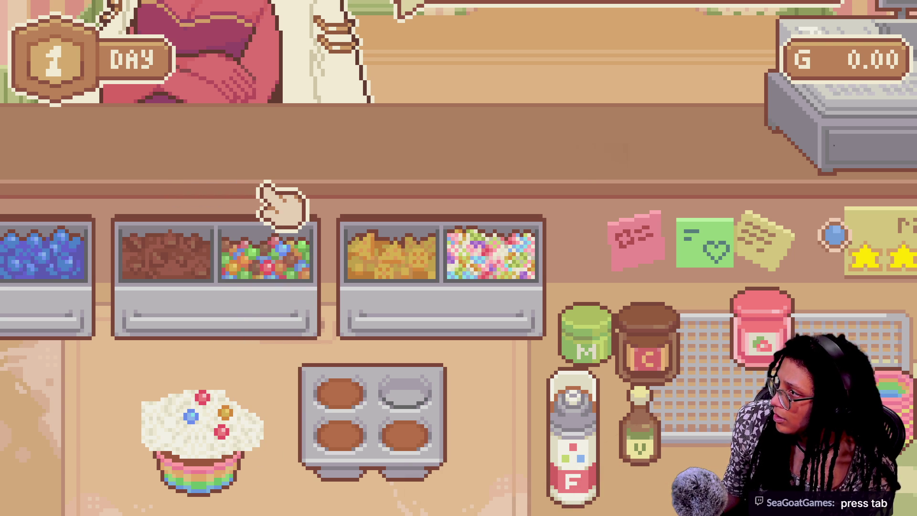
Add cherries and blueberries per the order ticket, then hand the cupcake to the customer.
key(Tab)
key(Tab)
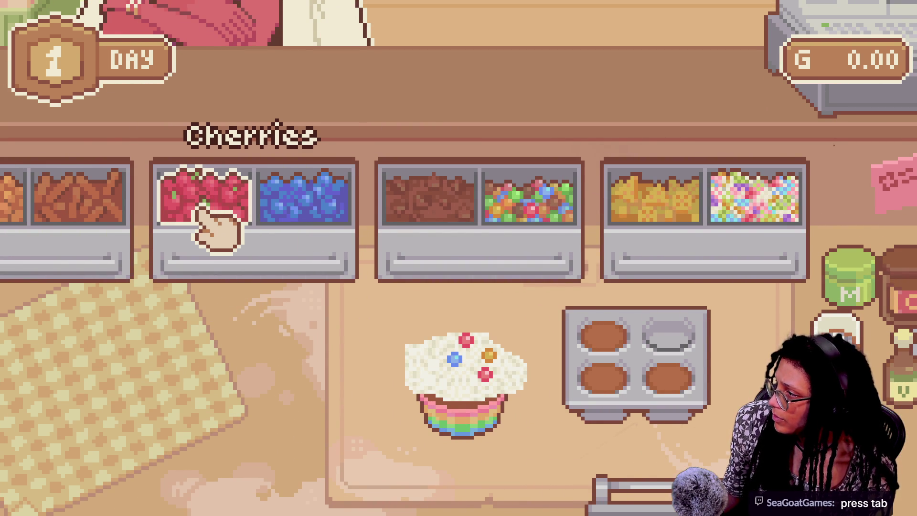
drag(195, 206, 447, 359)
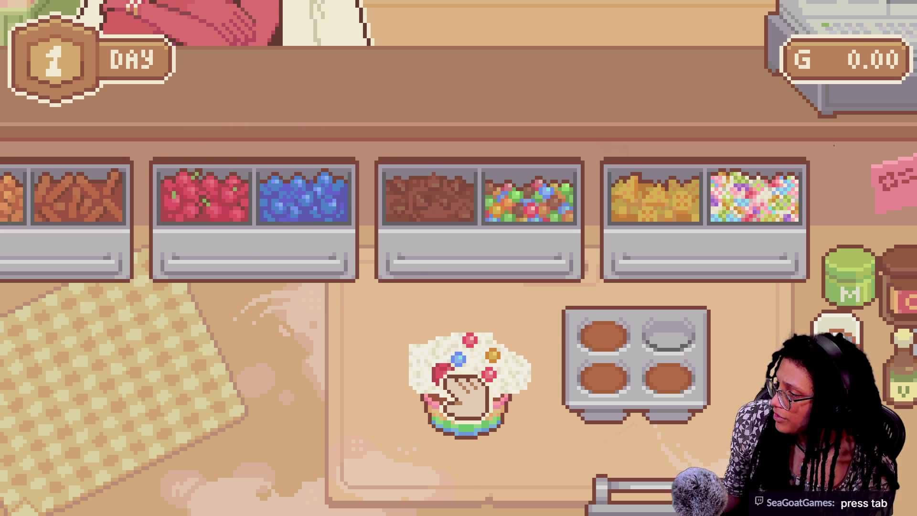
drag(246, 210, 492, 370)
key(Tab)
key(Tab)
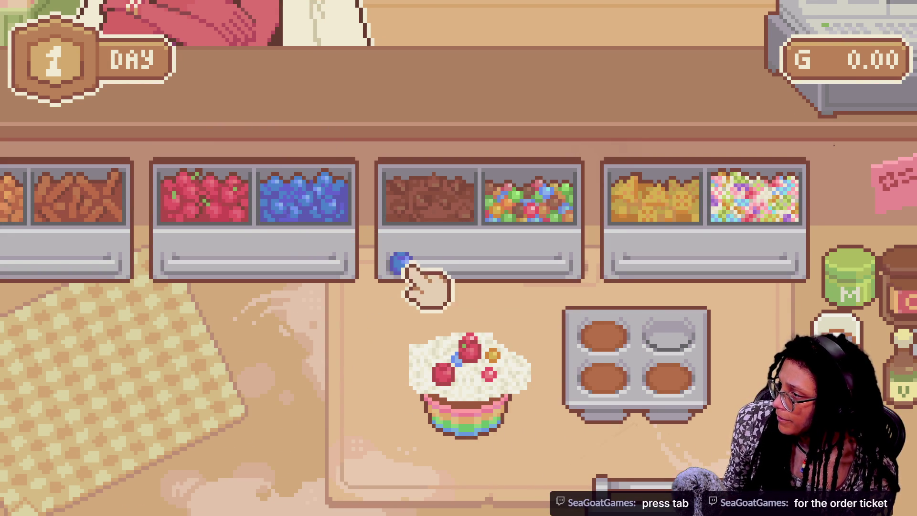
drag(338, 236, 475, 369)
drag(324, 225, 466, 344)
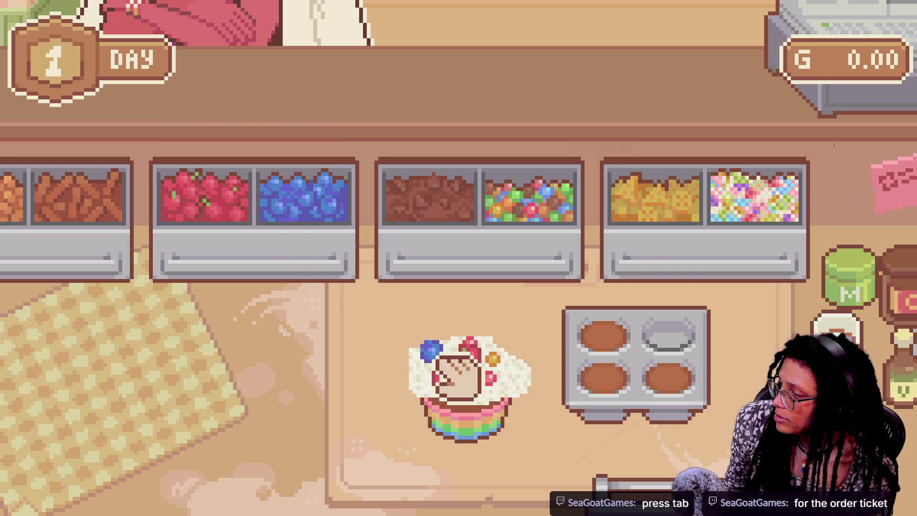
mouse_move(477, 440)
mouse_down()
mouse_move(460, 434)
mouse_move(494, 325)
mouse_move(491, 256)
mouse_move(487, 267)
mouse_up()
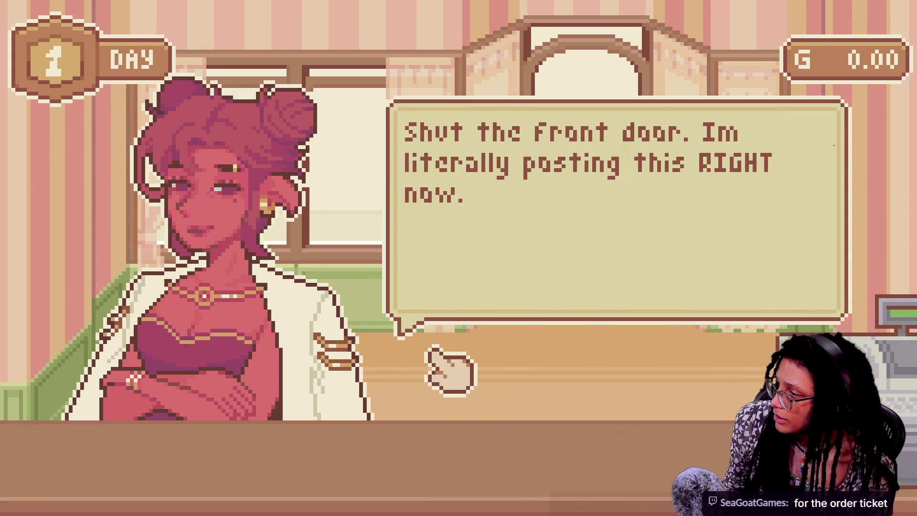
Advance the customer's reply to reveal the Perfect! rating: $2.50 plus $2.45 tip, $4.95 total.
click(615, 293)
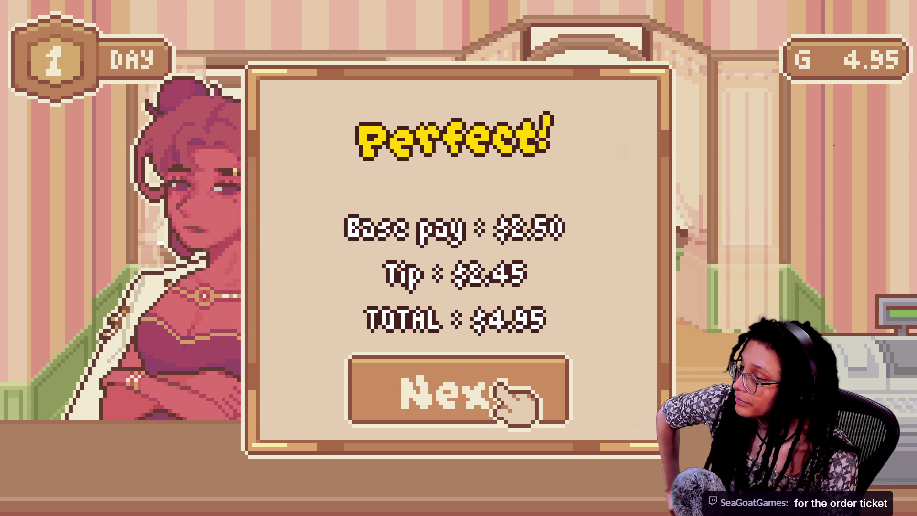
Exit the game, close the itch.io tab and bring up the stream chat window.
key(Escape)
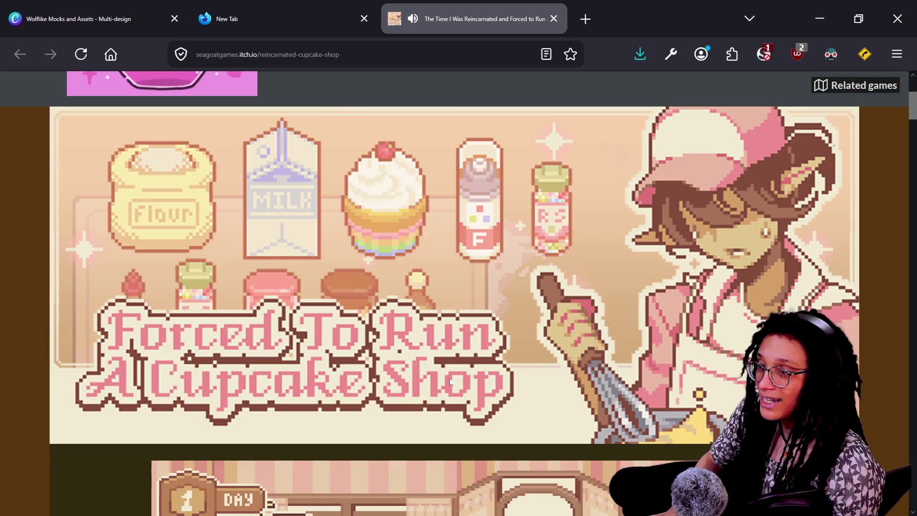
key(alt+Tab)
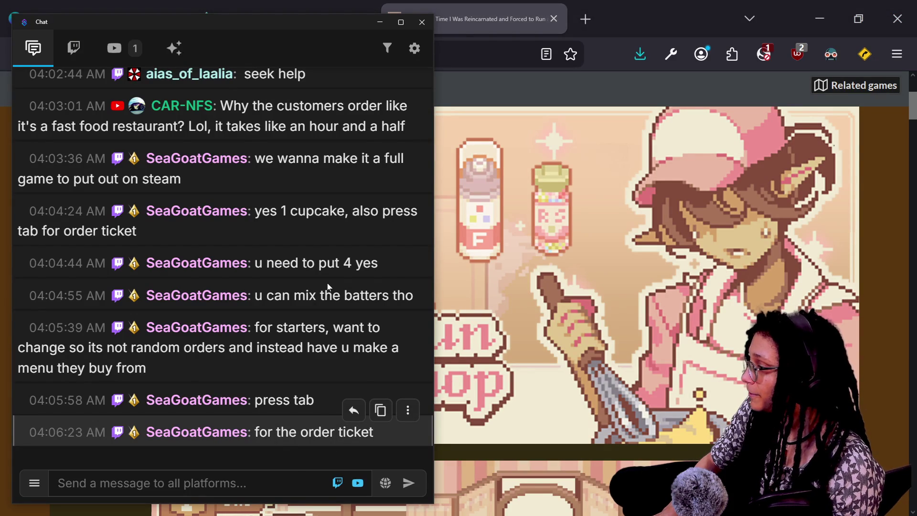
key(alt+Tab)
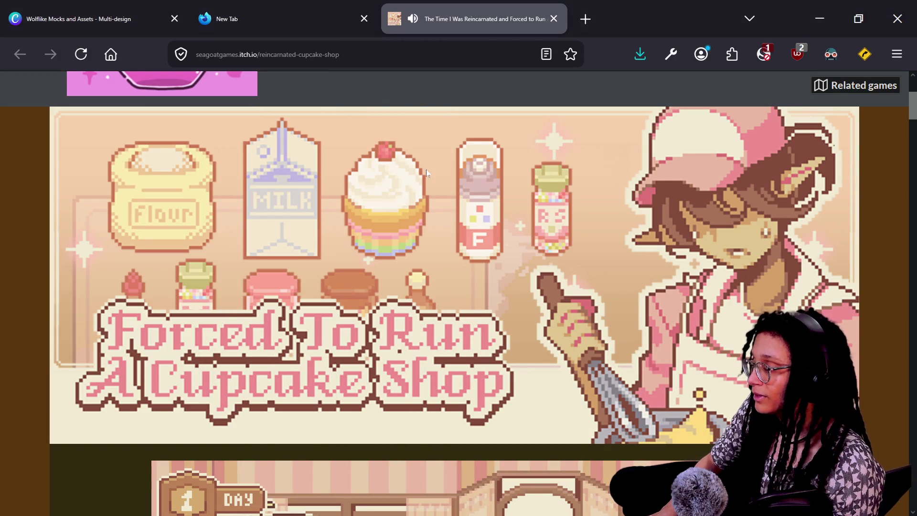
click(553, 19)
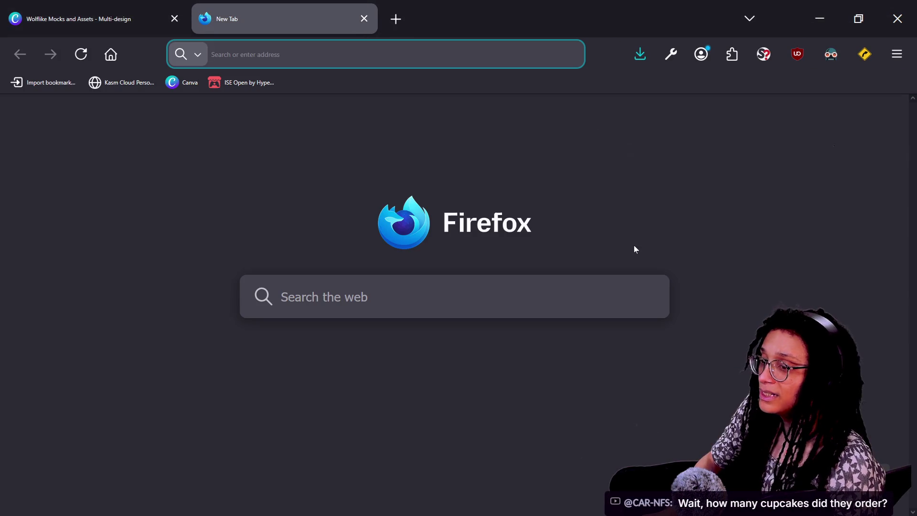
key(alt+Tab)
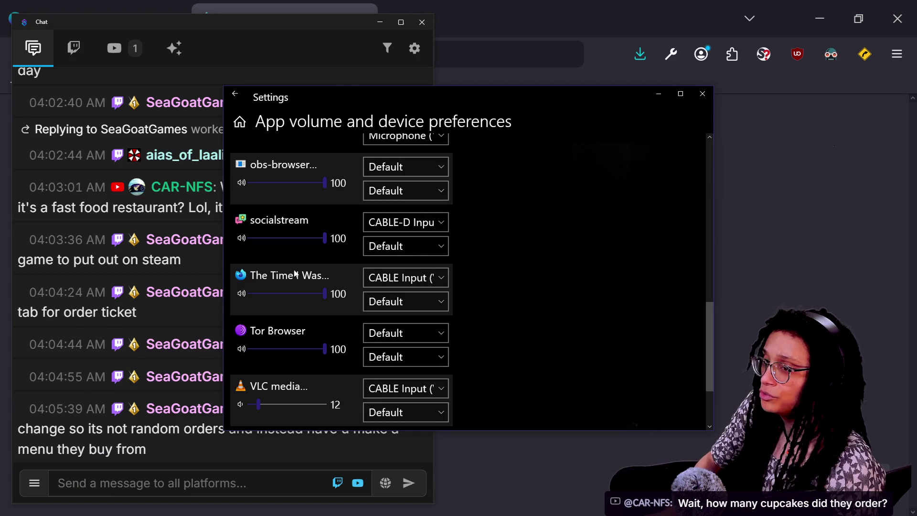
Scroll through the Social Stream chat to find the message with the Instagram link.
scroll(144, 268, up, 5)
click(191, 268)
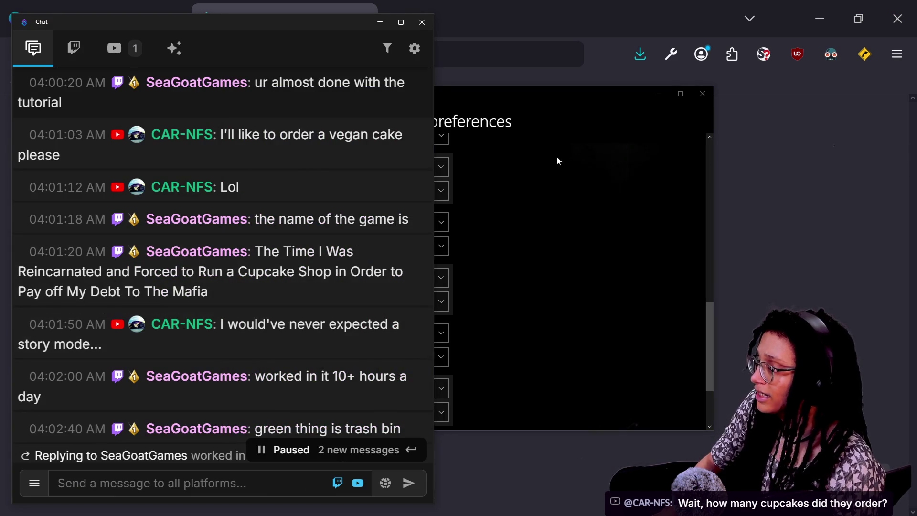
scroll(366, 253, up, 2)
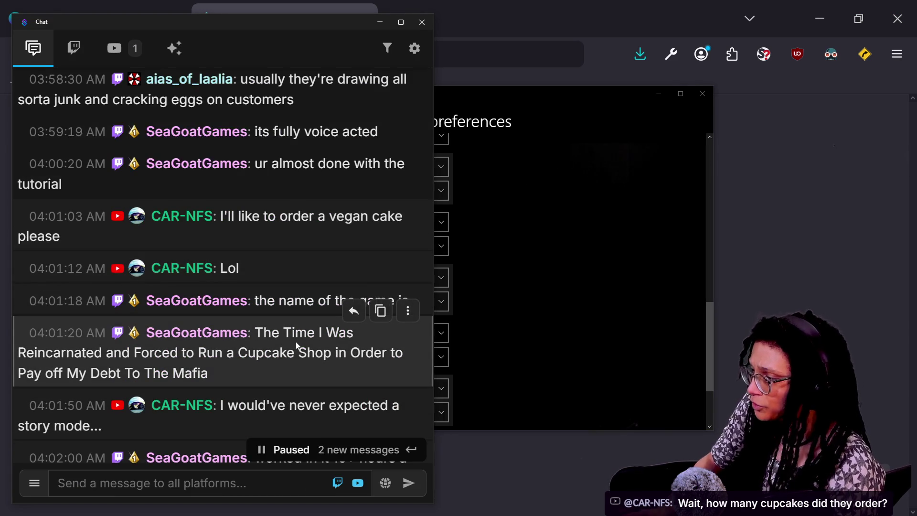
scroll(296, 345, up, 4)
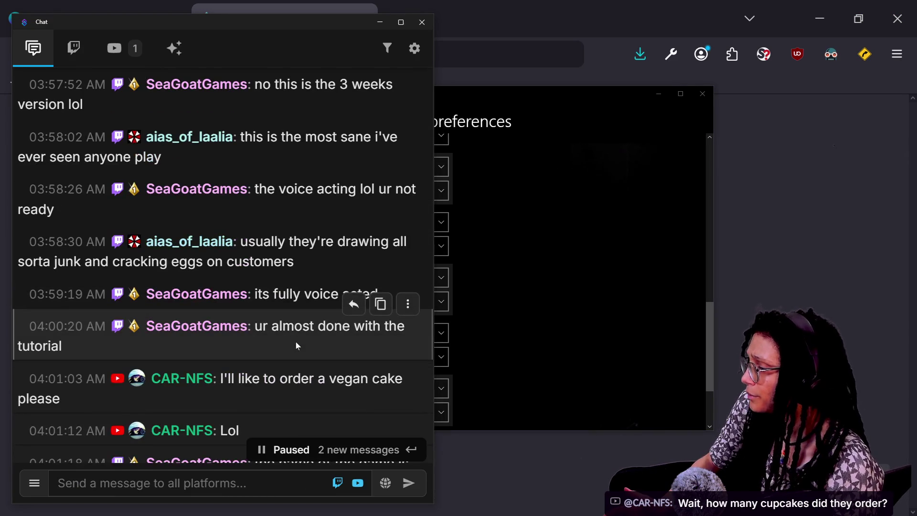
scroll(296, 345, down, 15)
scroll(305, 358, down, 1)
scroll(305, 358, up, 10)
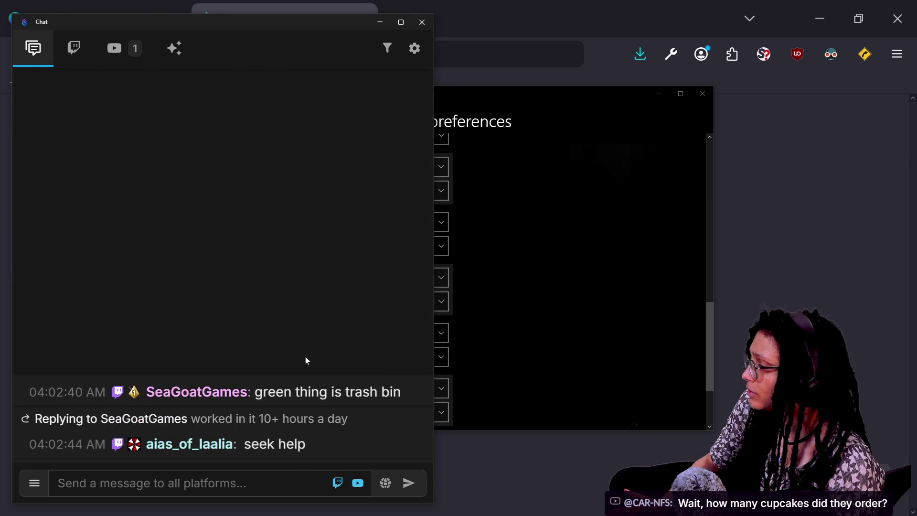
scroll(307, 361, up, 2)
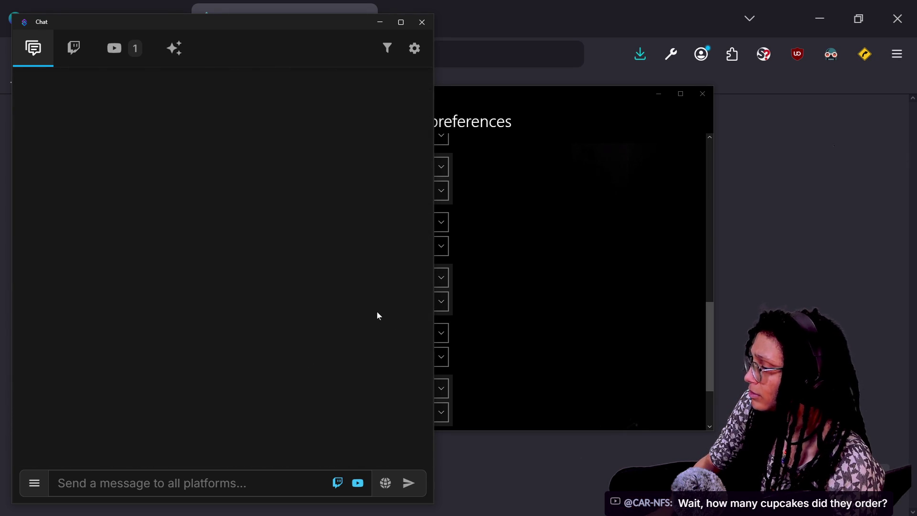
scroll(397, 409, down, 5)
scroll(231, 328, down, 3)
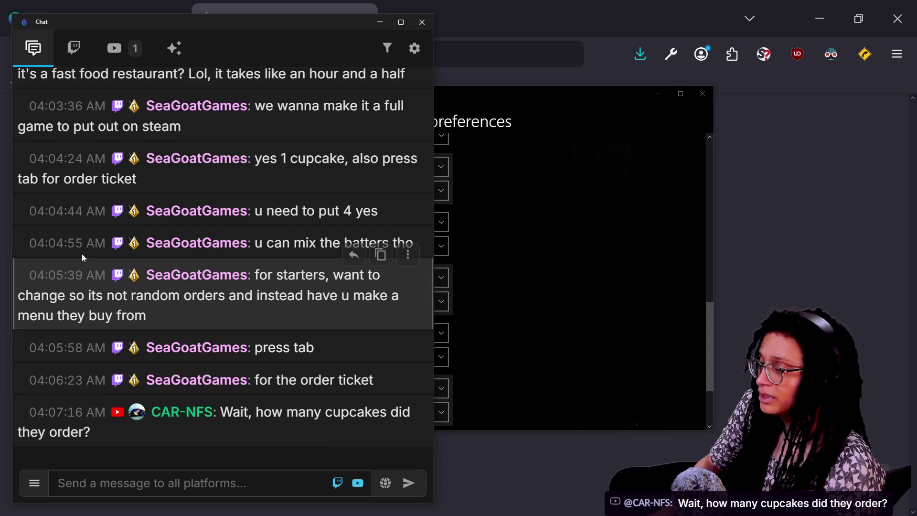
Open the viewer's profile card and follow their shared instagram.com link.
click(191, 279)
click(635, 287)
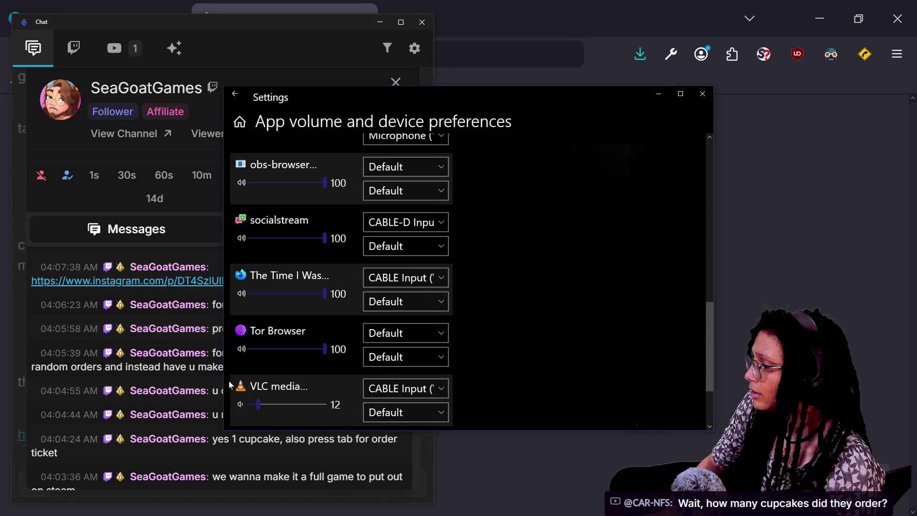
click(230, 282)
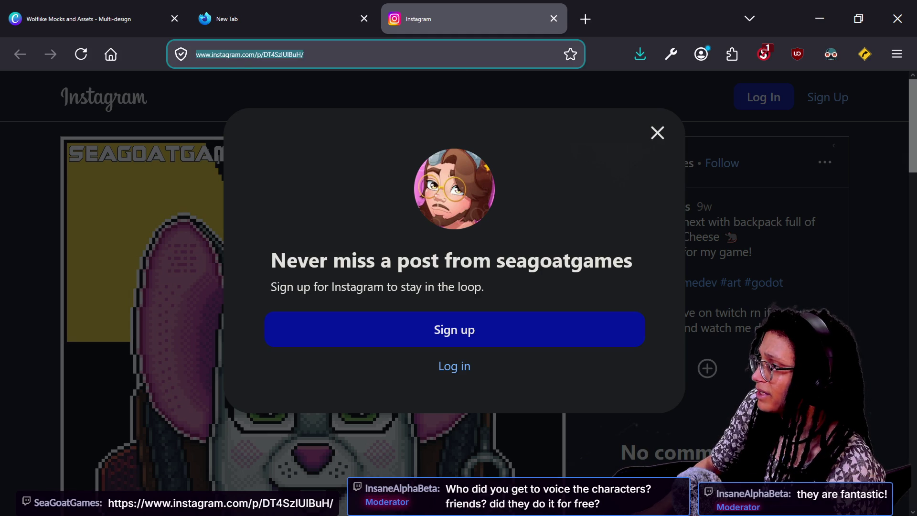
Trust instagram.com in the script blocker, then pick and delete the sign-up modal in DevTools.
click(764, 54)
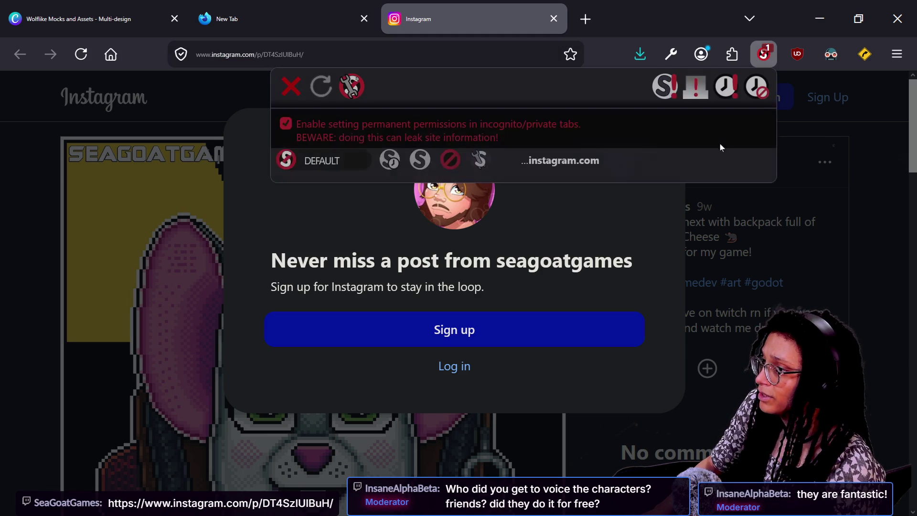
click(421, 161)
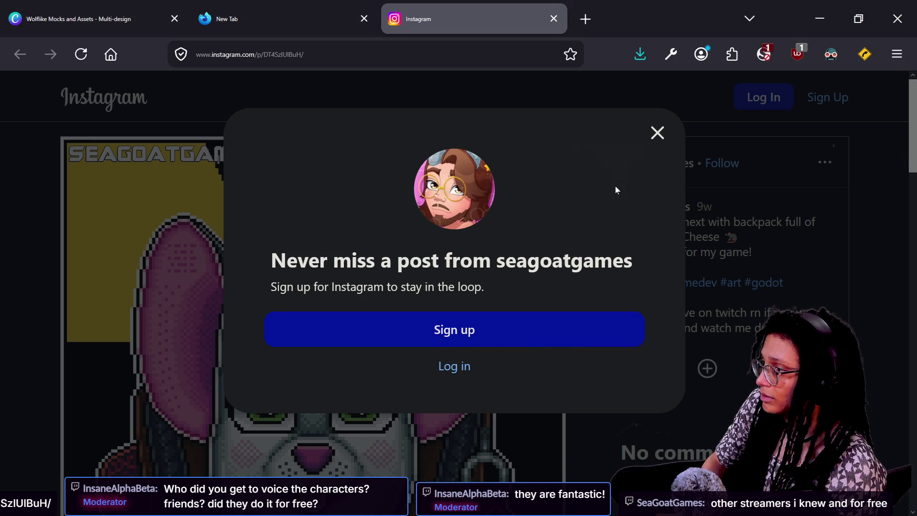
key(ctrl+shift+c)
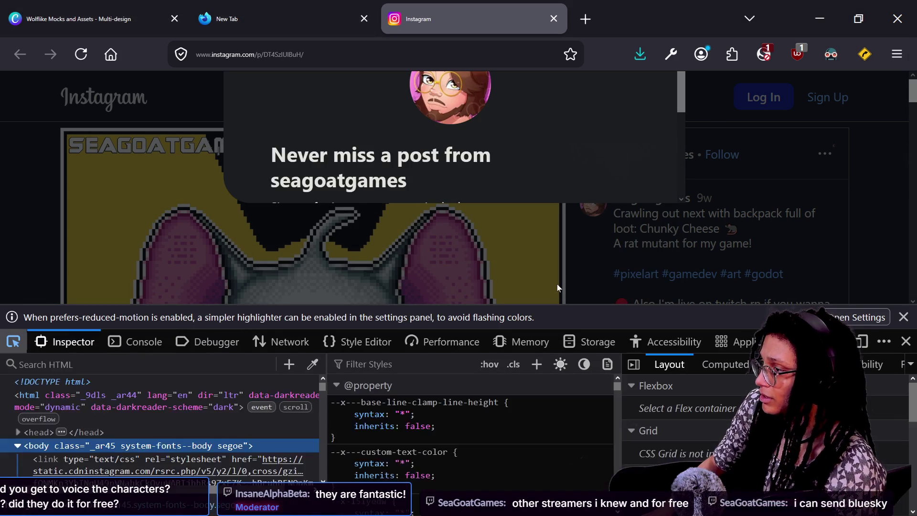
scroll(680, 171, down, 5)
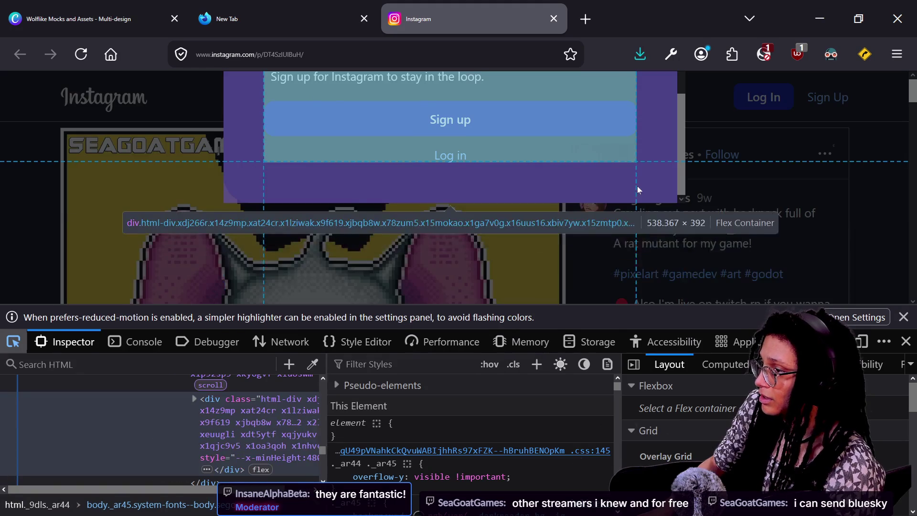
click(637, 185)
key(Delete)
Dismiss the reduced-motion notice and close DevTools so the rat-mutant post shows fully.
key(Escape)
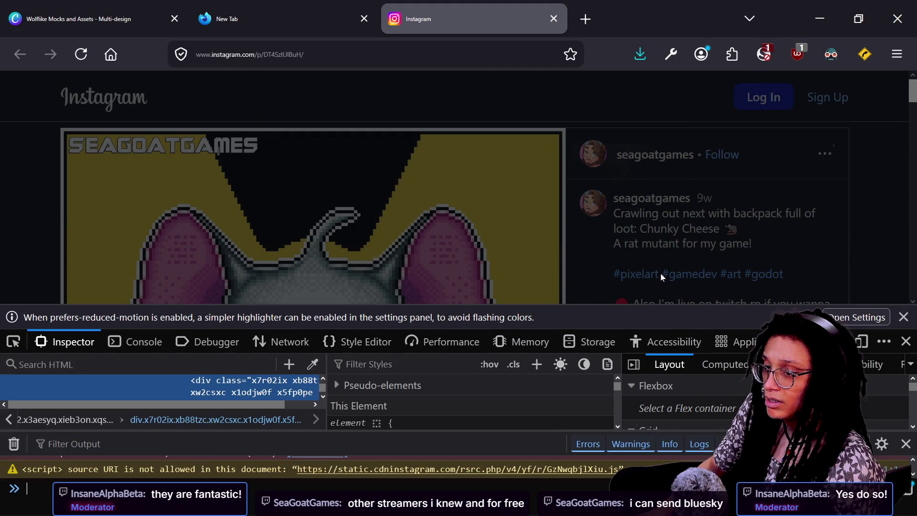
scroll(563, 266, down, 5)
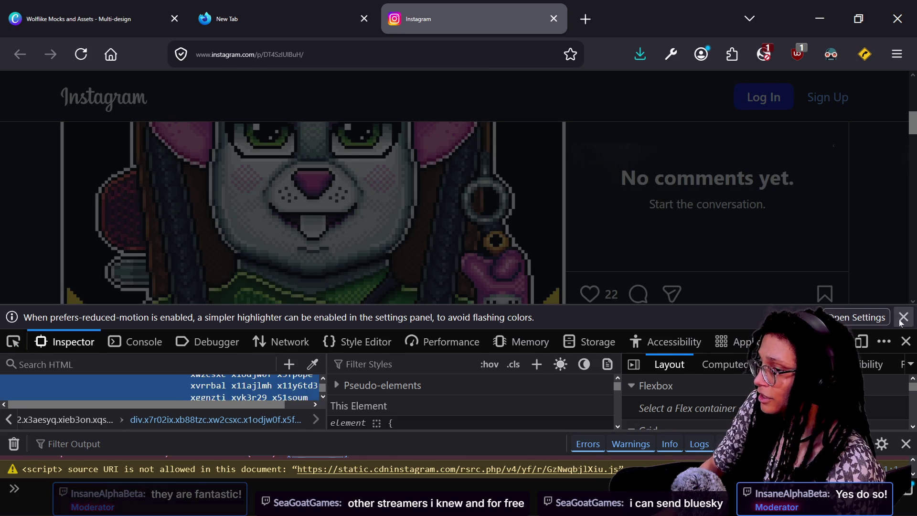
click(902, 317)
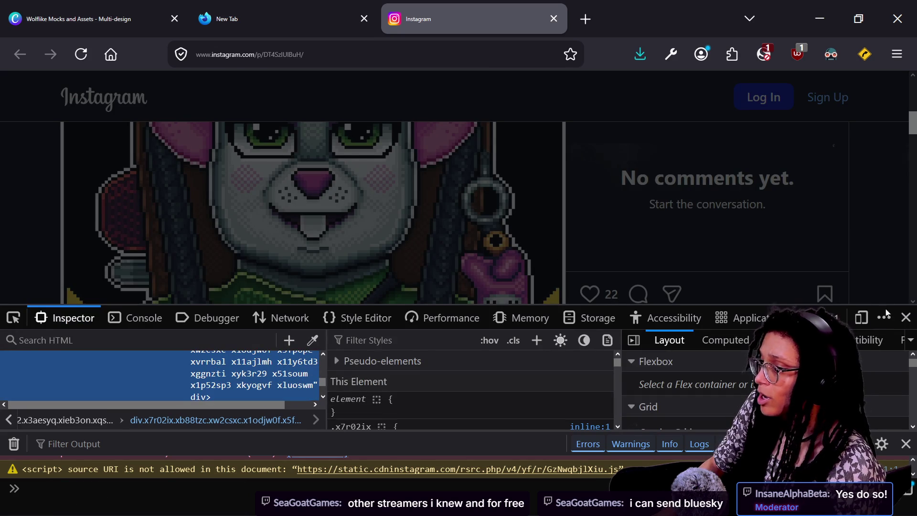
click(906, 317)
scroll(567, 230, up, 3)
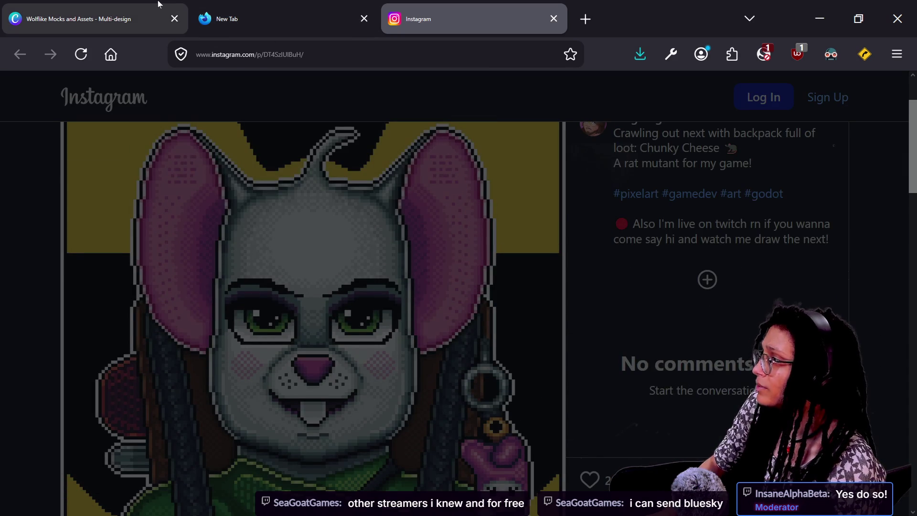
Go to the YouTube tab, open the uploader's channel and its Guess The Character short.
key(alt+Tab)
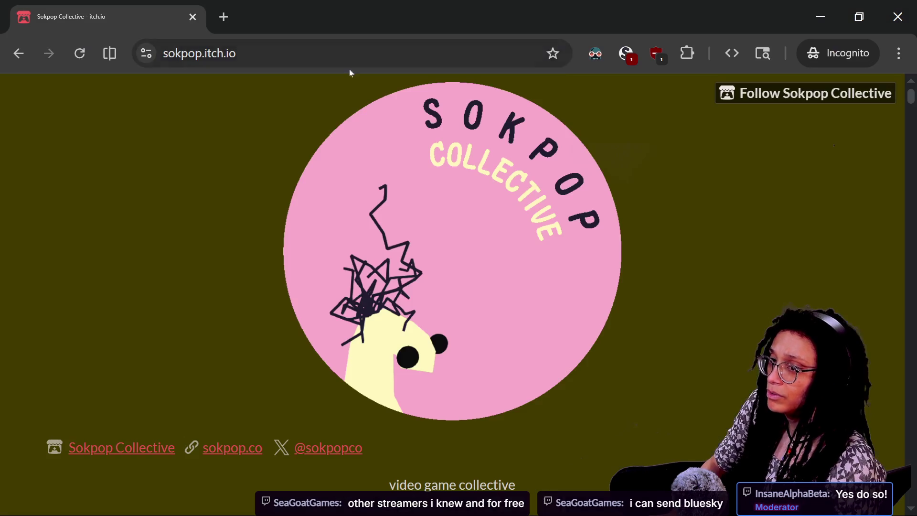
key(alt+Tab)
mouse_move(223, 9)
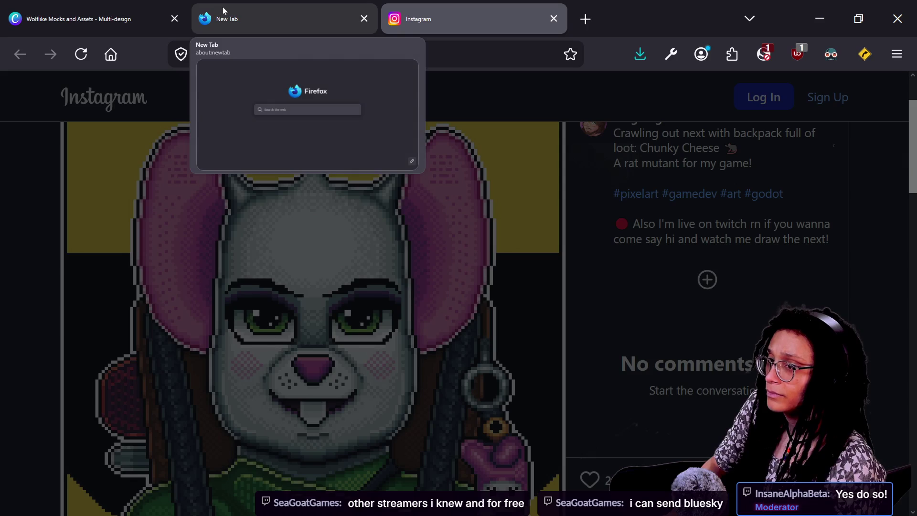
key(alt+Tab)
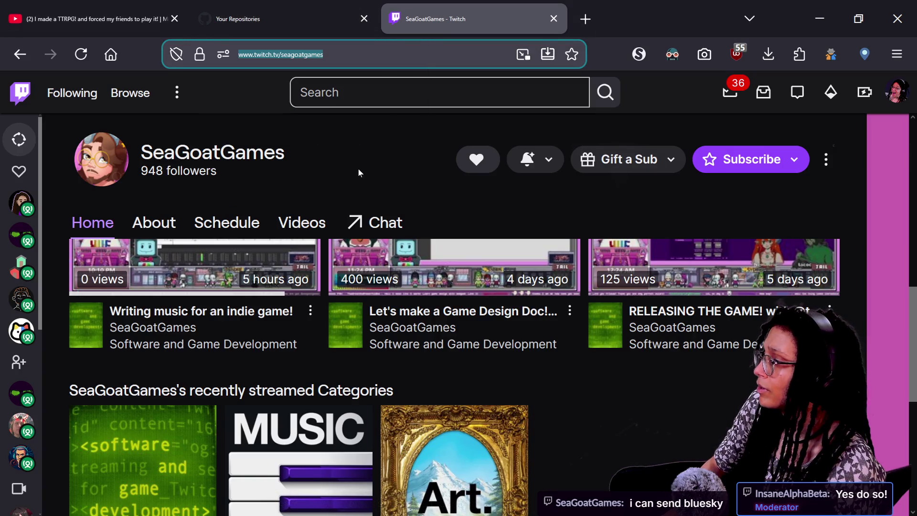
click(94, 6)
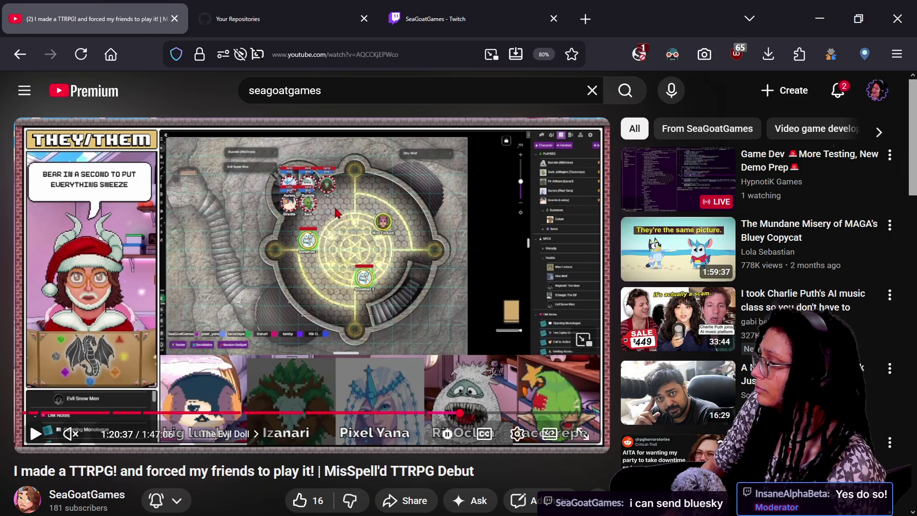
click(113, 496)
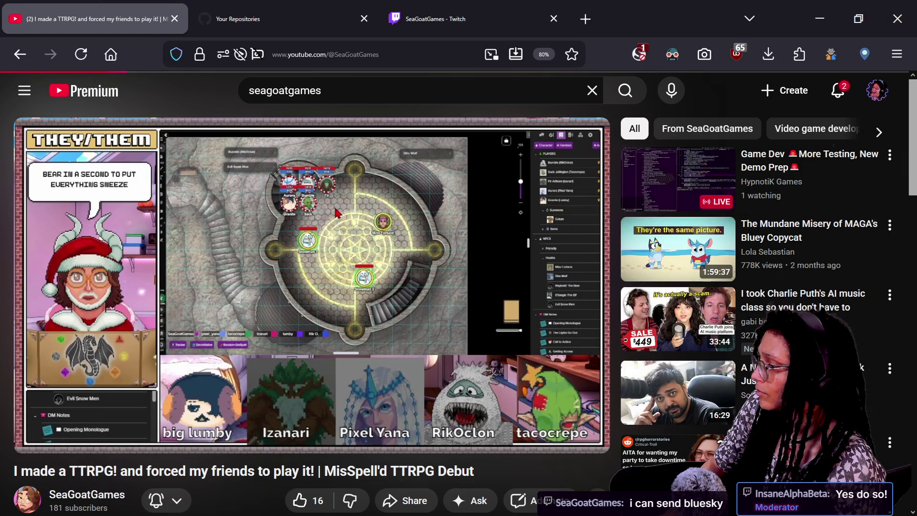
scroll(444, 379, down, 5)
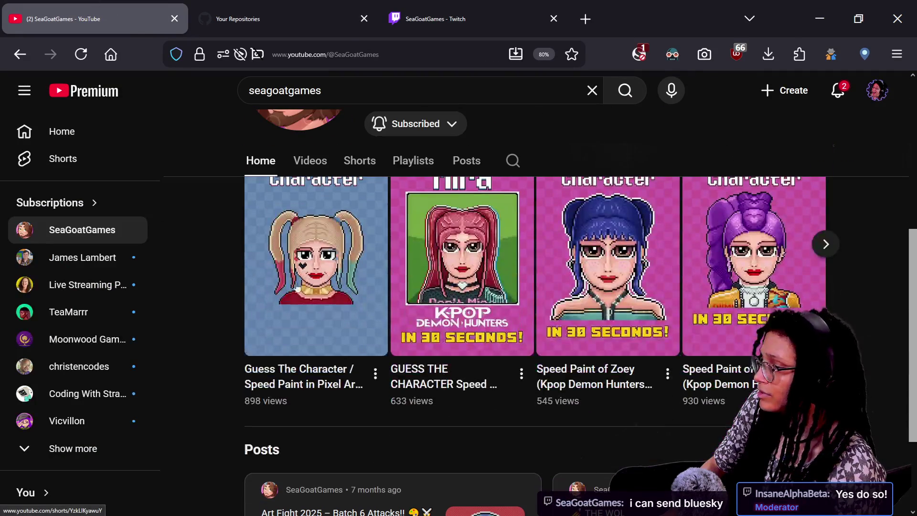
click(303, 284)
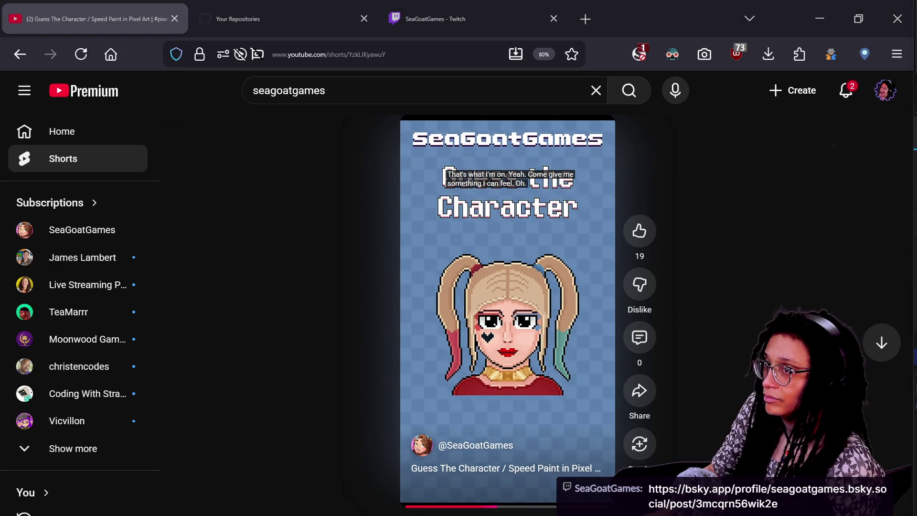
Move the Bluesky post window aside while watching the short, then switch back to Godot.
mouse_move(836, 5)
mouse_down()
mouse_move(657, 91)
mouse_move(119, 10)
mouse_move(227, 14)
mouse_up()
scroll(295, 216, down, 3)
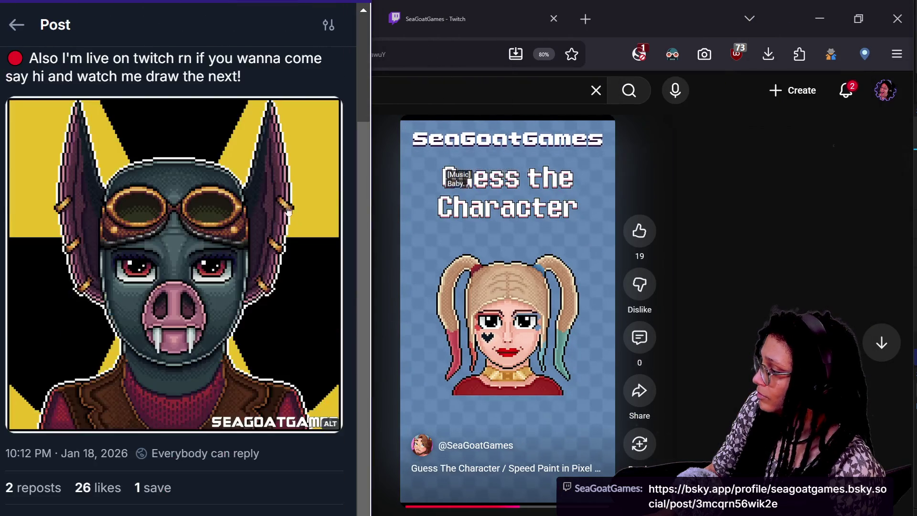
scroll(294, 212, down, 2)
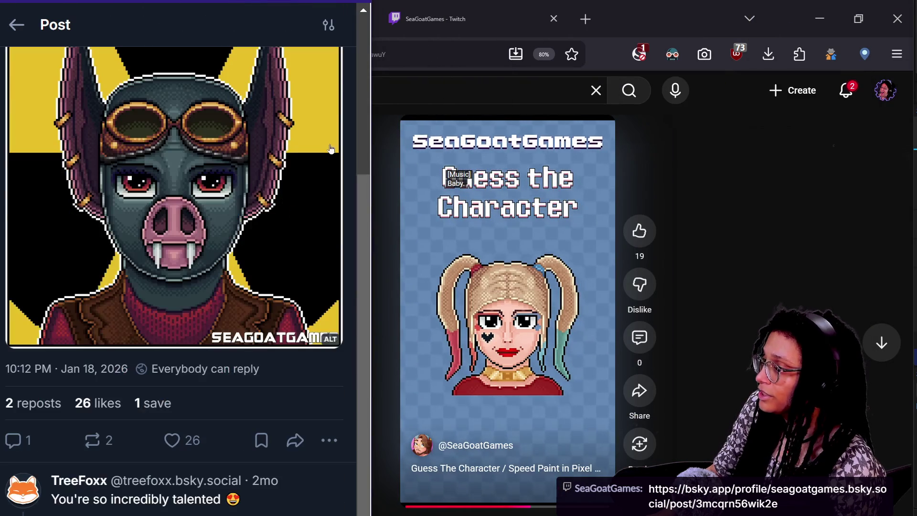
scroll(355, 196, down, 2)
scroll(355, 196, up, 3)
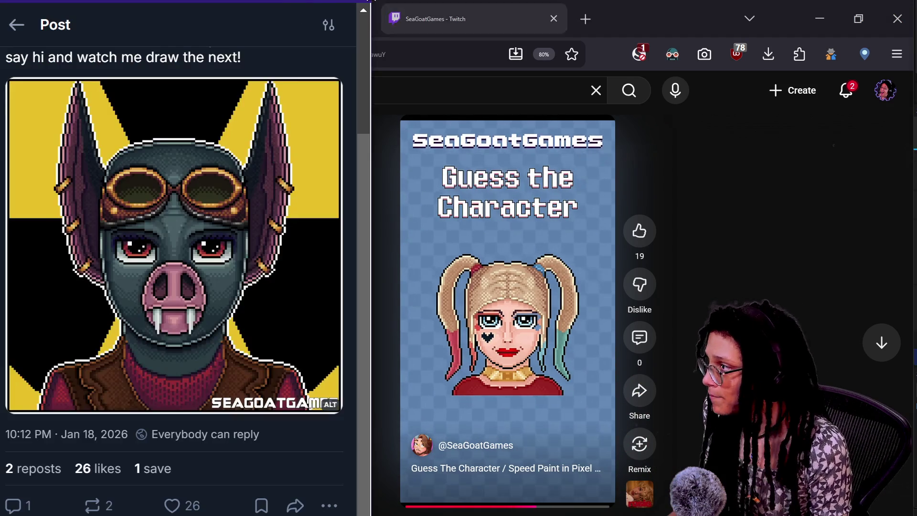
drag(196, 18, 299, 90)
click(662, 237)
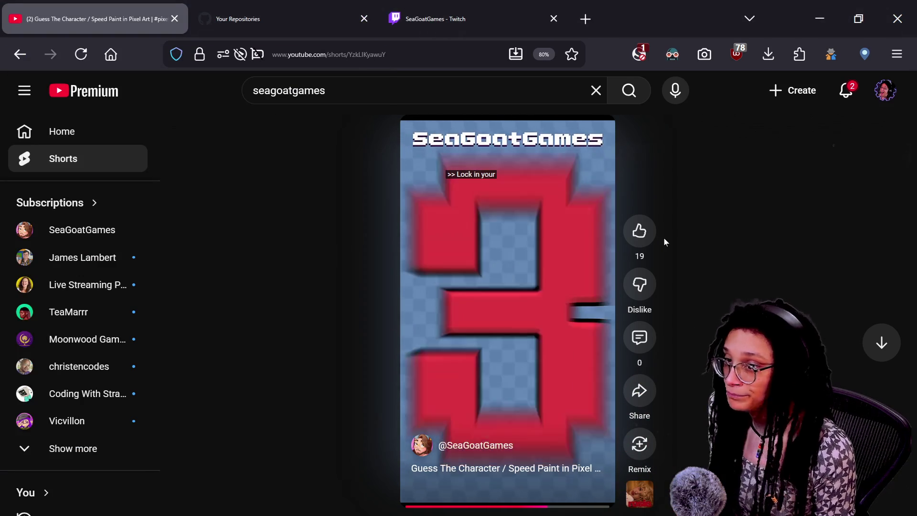
key(alt+Tab)
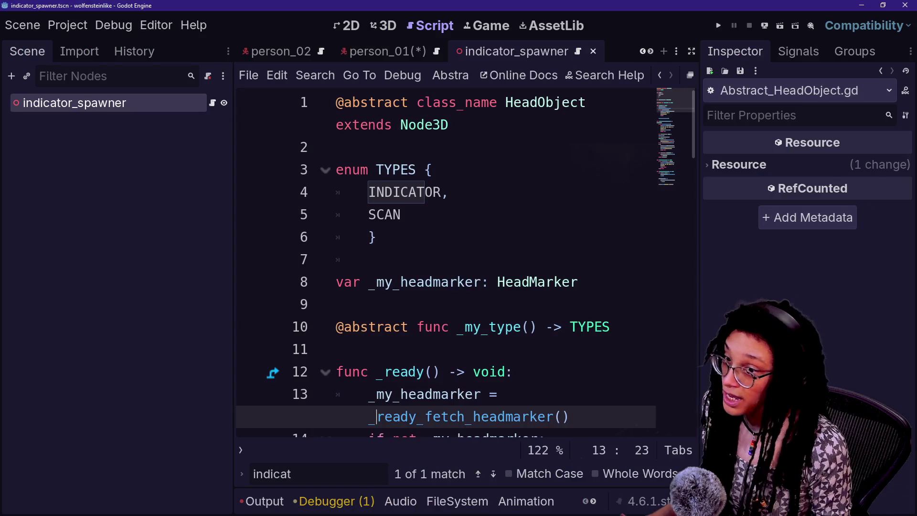
Select SCAN on line 5, widen the script editor, and run the project with F5.
click(250, 214)
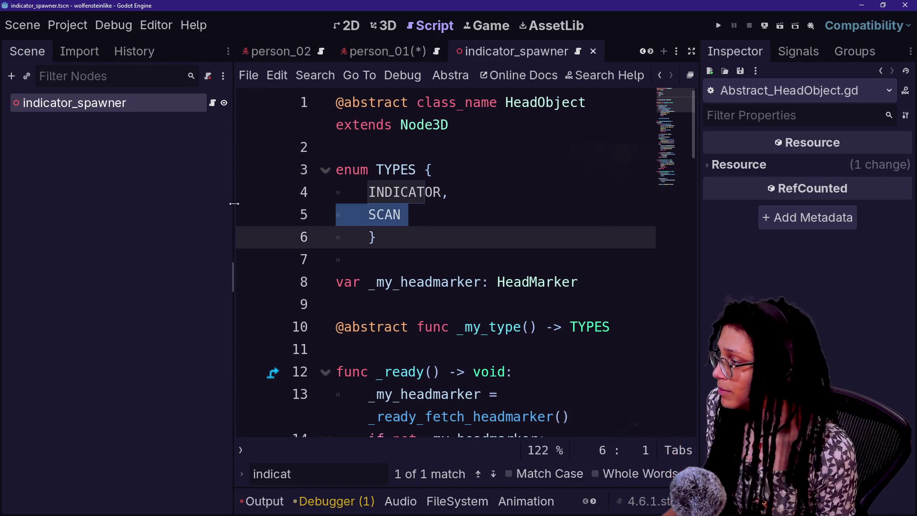
drag(230, 209, 127, 210)
click(260, 237)
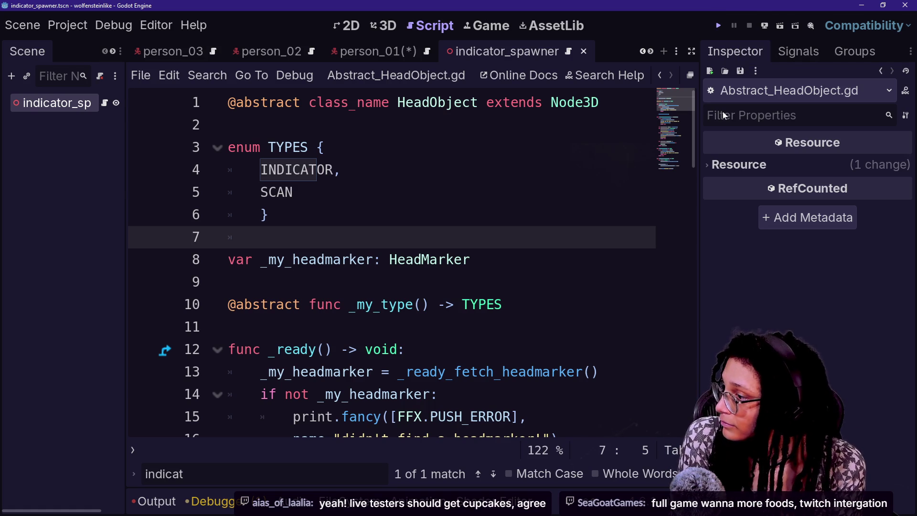
key(F5)
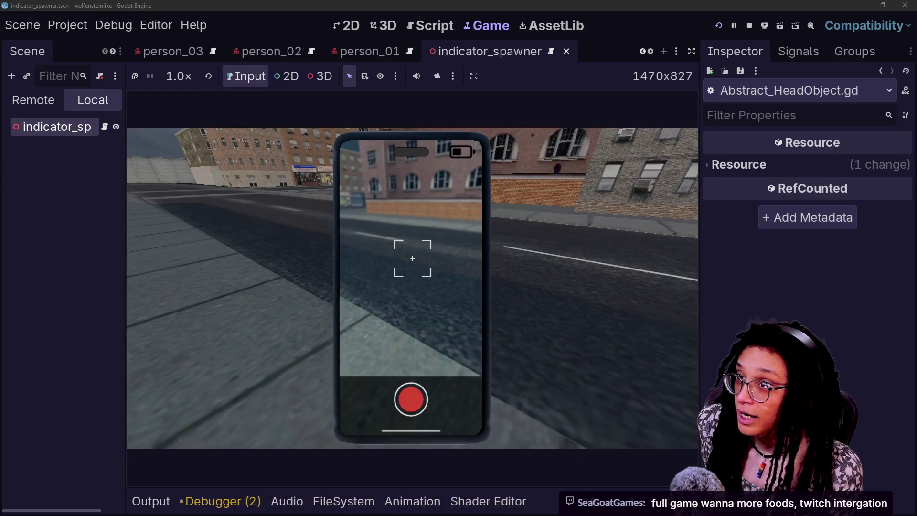
Walk the player forward past the shopfronts, phone aimed ahead, then switch to the Instagram post.
click(412, 288)
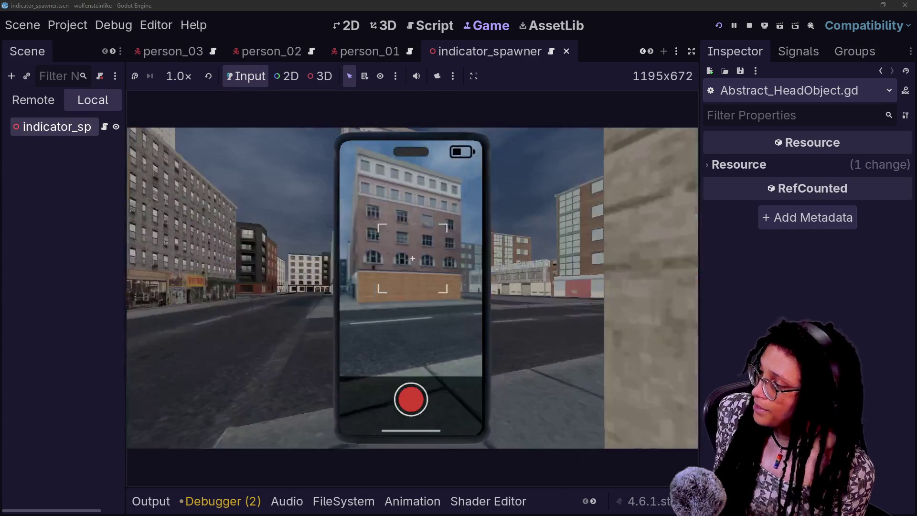
key(w)
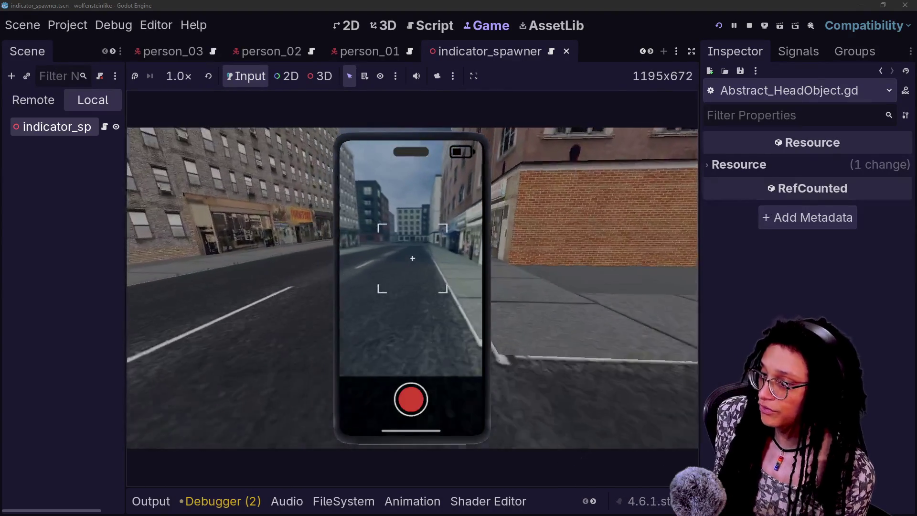
key(w)
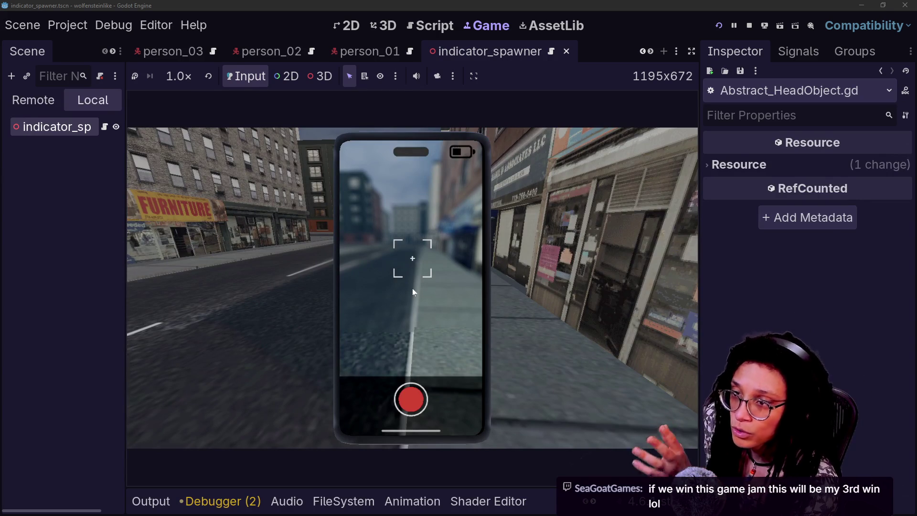
key(alt+Tab)
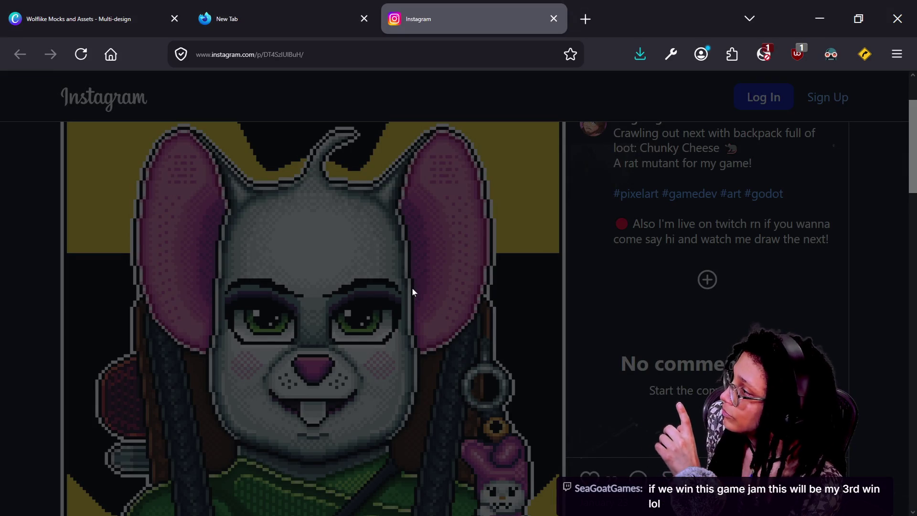
Look over the Sokpop itch.io page and the YouTube Short, revisit the Instagram post, then return to the game.
key(alt+Tab)
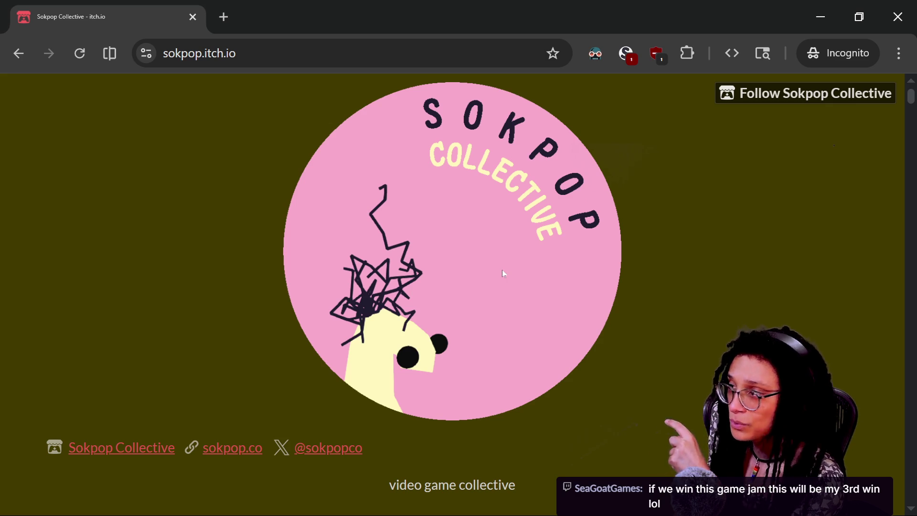
key(alt+Tab)
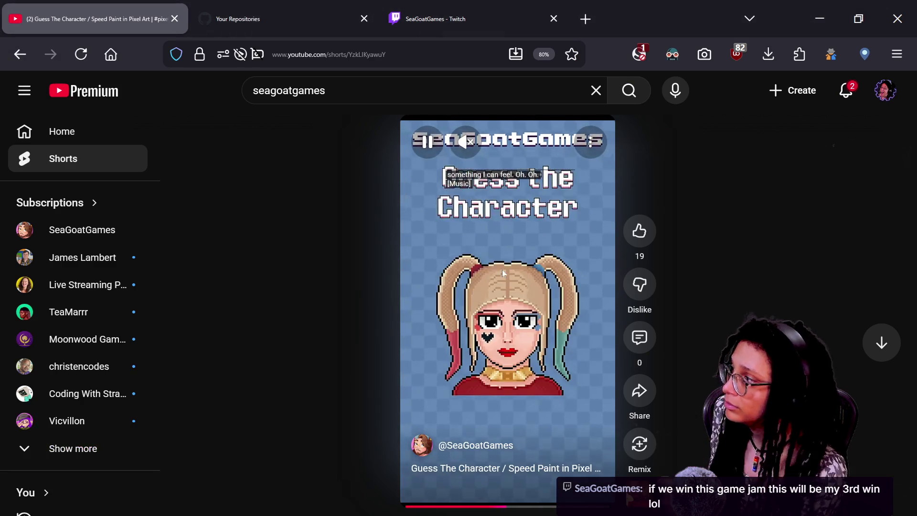
key(alt+Tab)
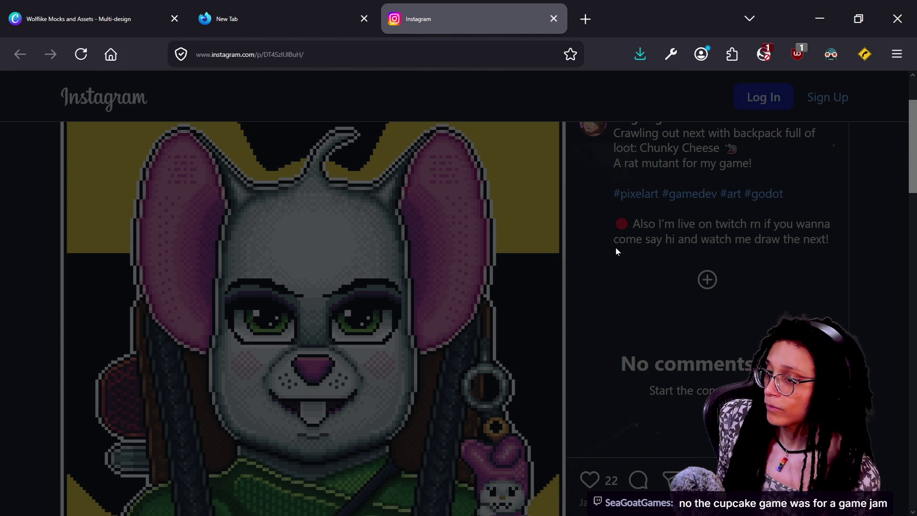
key(alt+Tab)
Walk the player down the street to the crosswalk, then switch to the Instagram rat-mutant post.
click(457, 243)
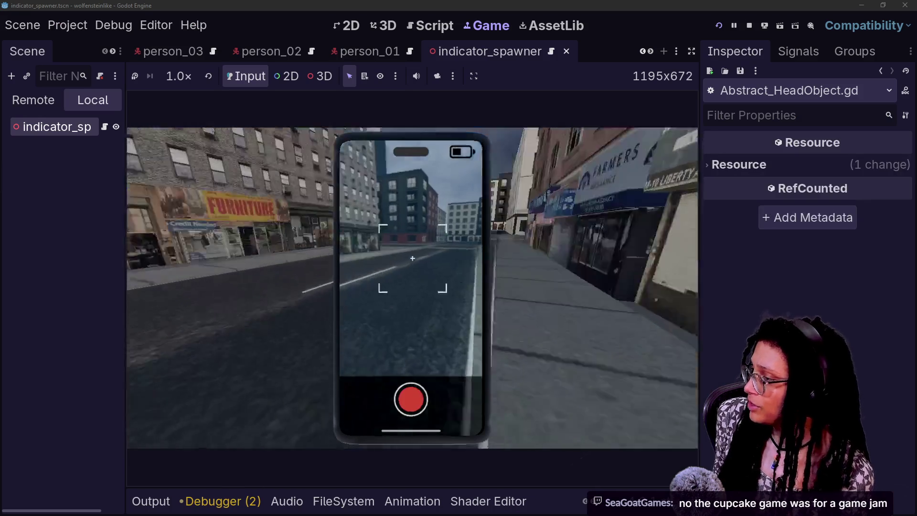
key(w)
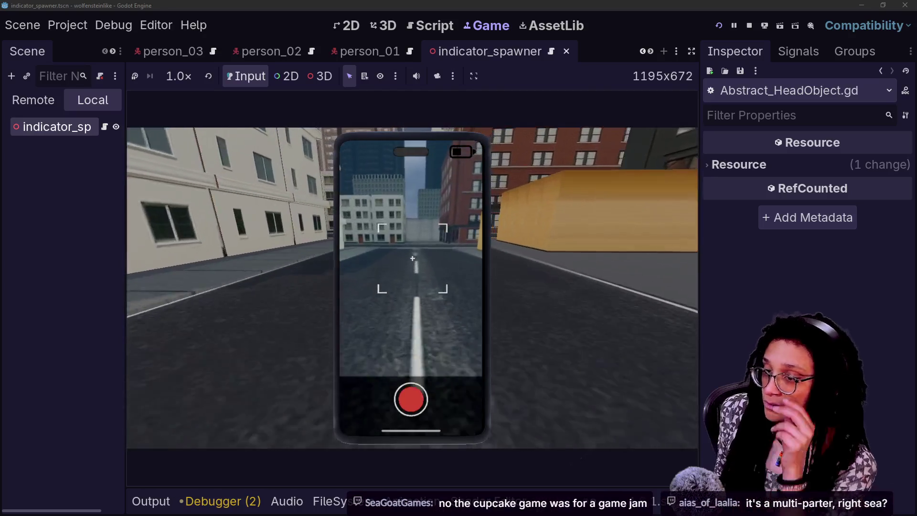
key(w)
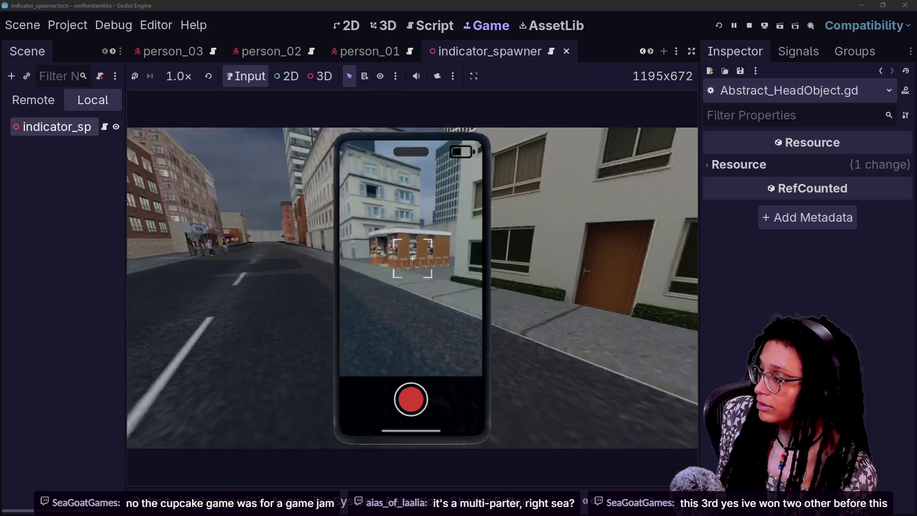
key(alt+Tab)
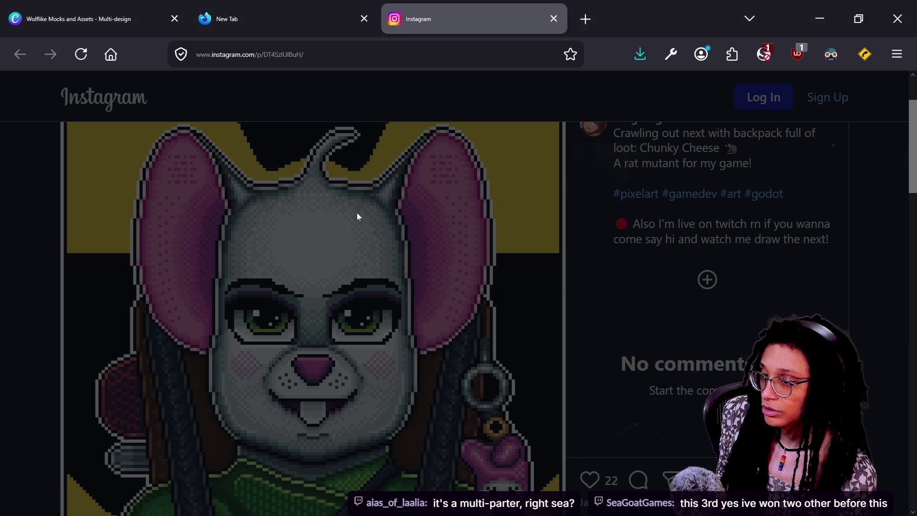
In the Firefox YouTube window, open a new tab and load itch.io.
key(alt+Tab)
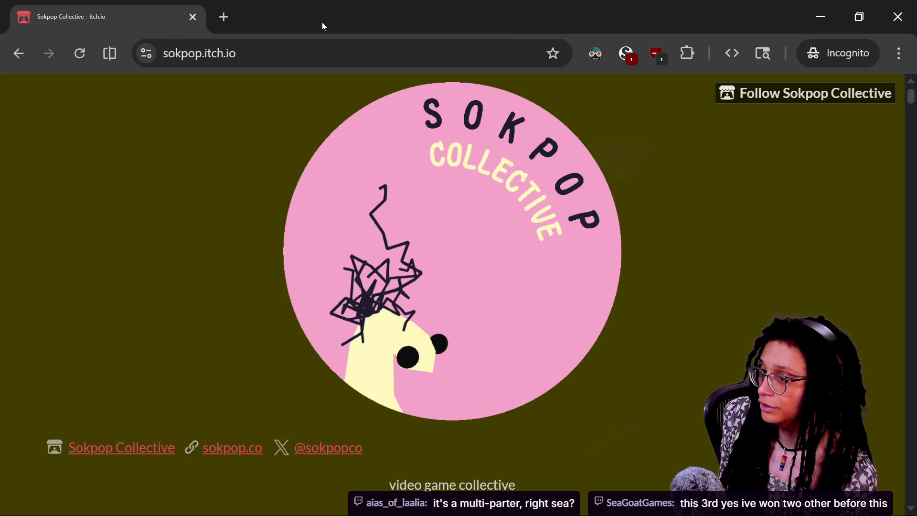
key(alt+Tab)
key(alt+Tab)
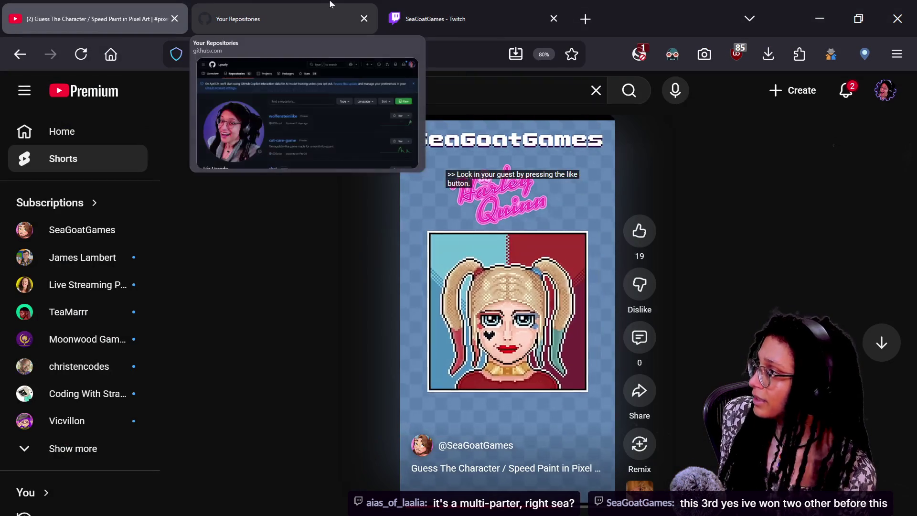
click(585, 19)
text(utc)
key(BackSpace)
key(BackSpace)
text(itch.io)
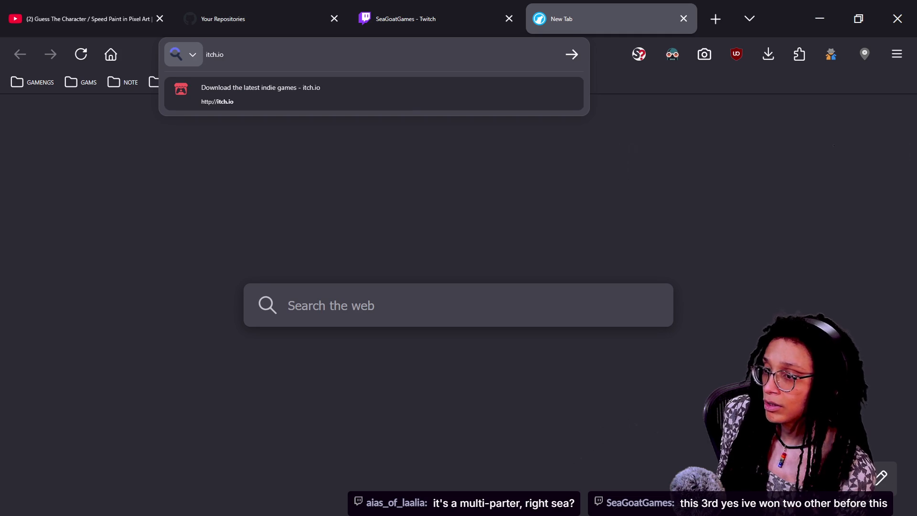
key(Return)
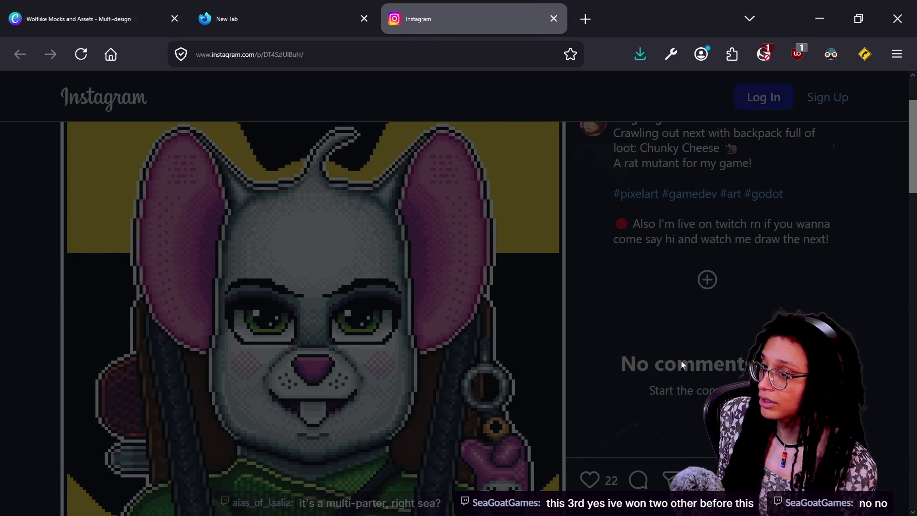
Walk into the alley crowd, hold the phone on people, and back away from the ISE officer.
key(w)
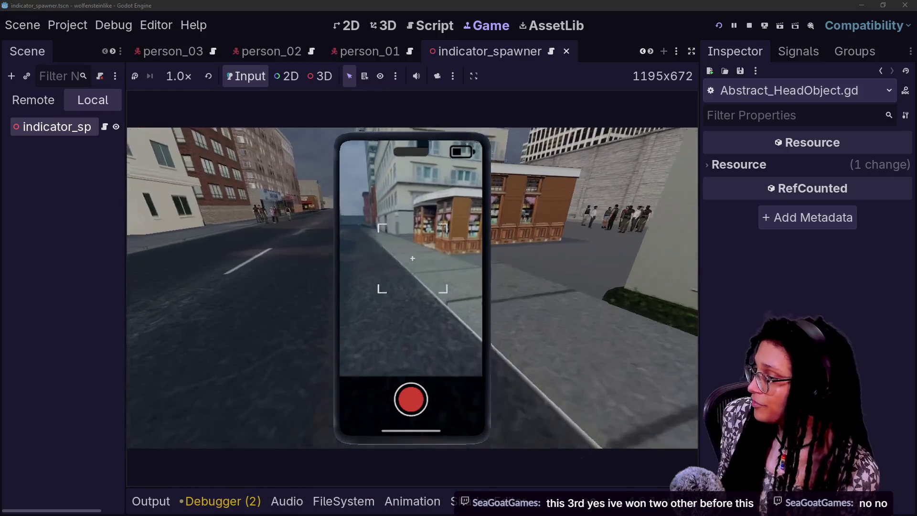
key(w)
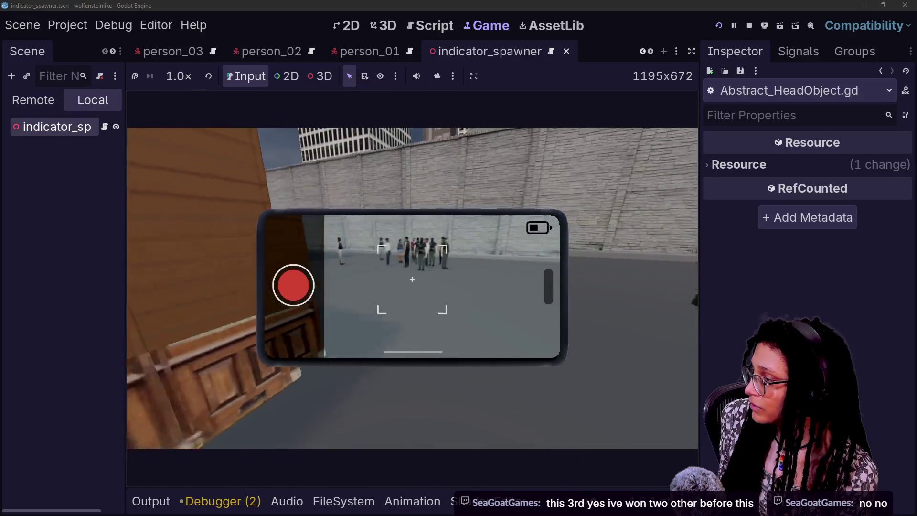
key(w)
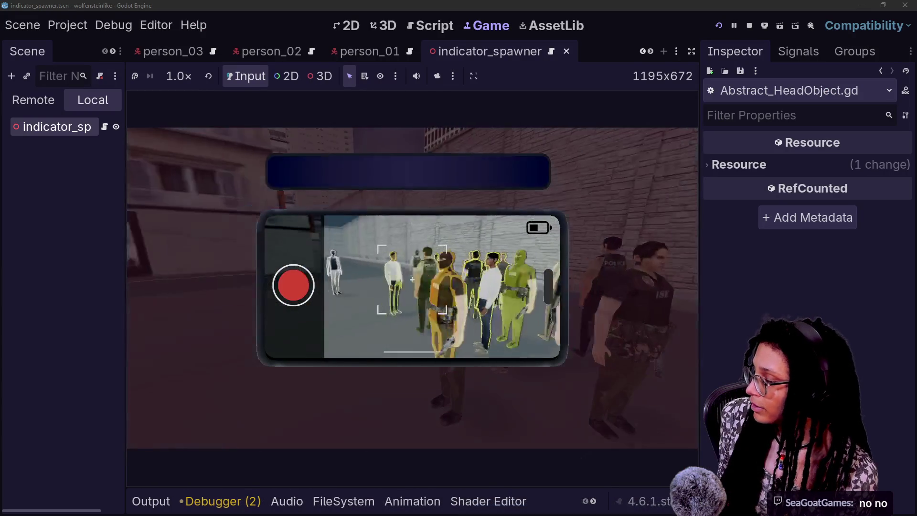
key(w)
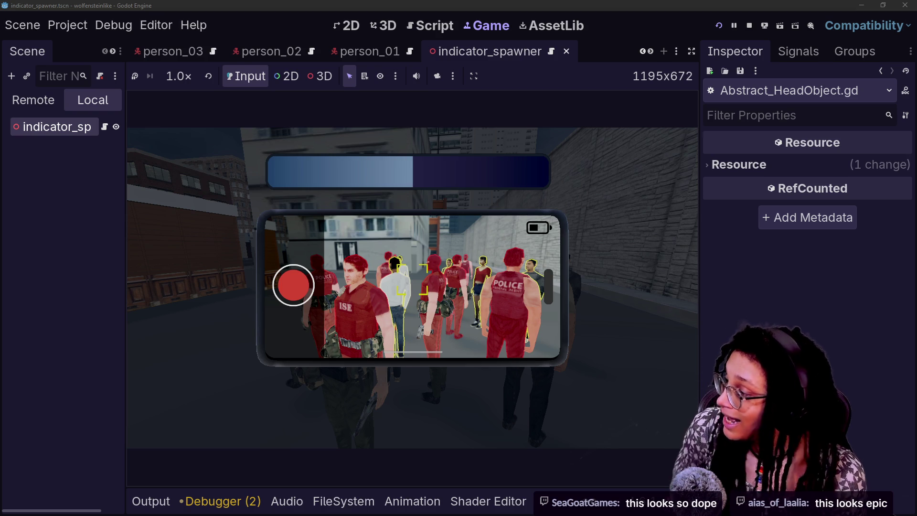
key(w)
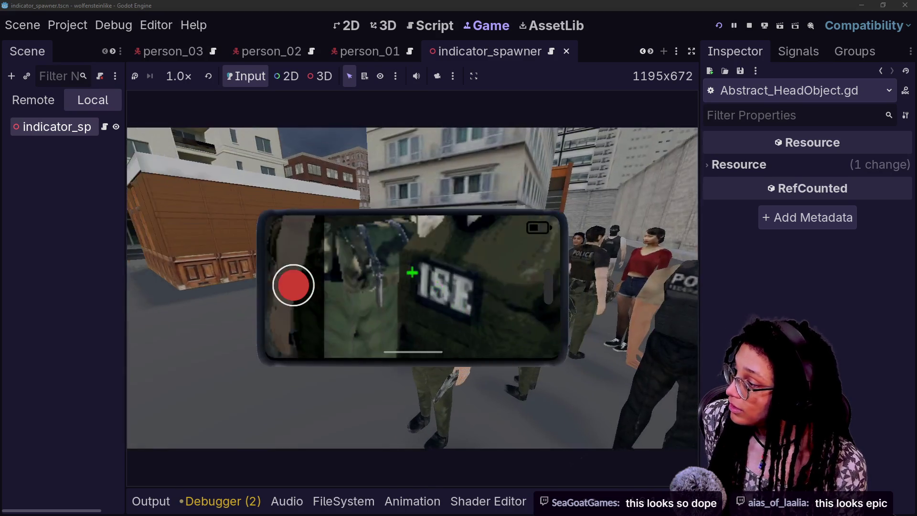
key(s)
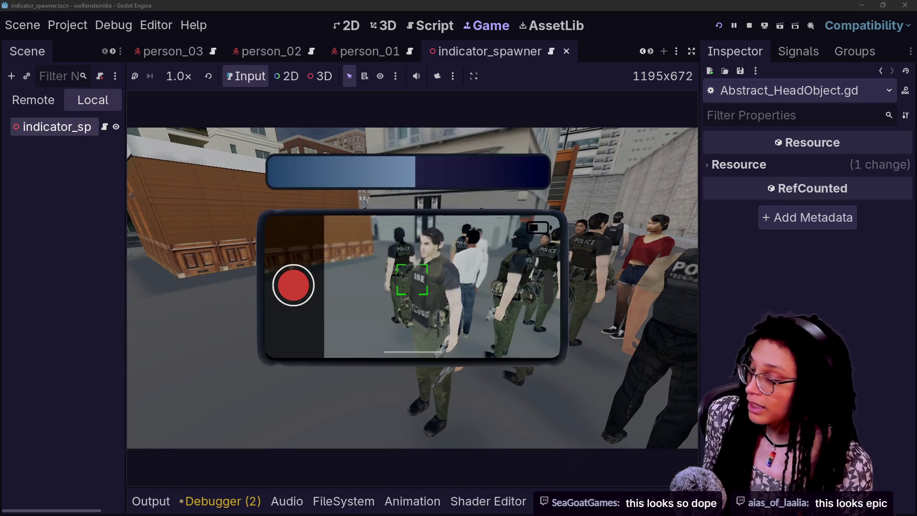
key(w)
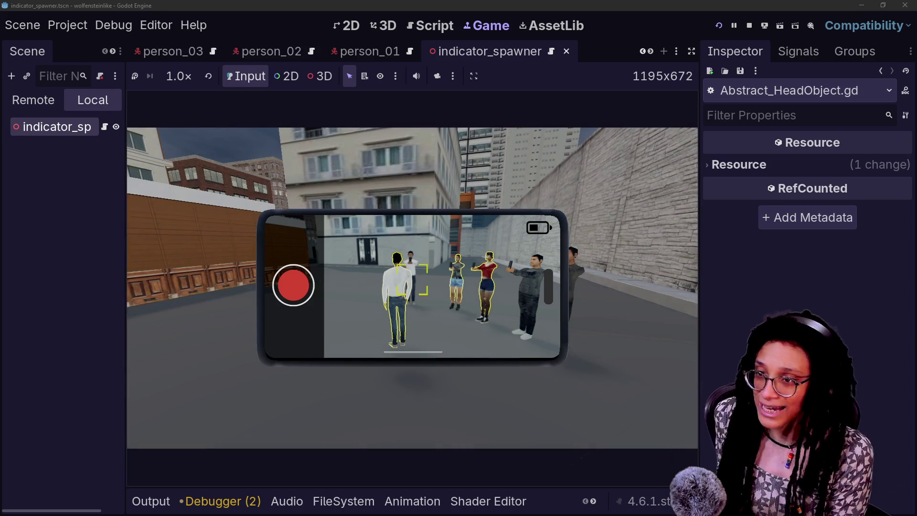
Walk back down the street to the Burguer Queen crosswalk, aiming the phone at pedestrians and the officer.
key(w)
mouse_move(412, 279)
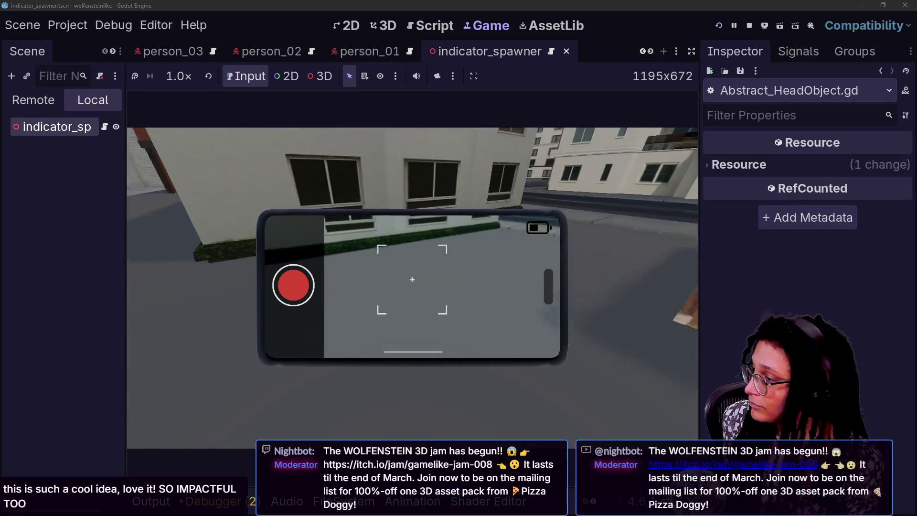
key(w)
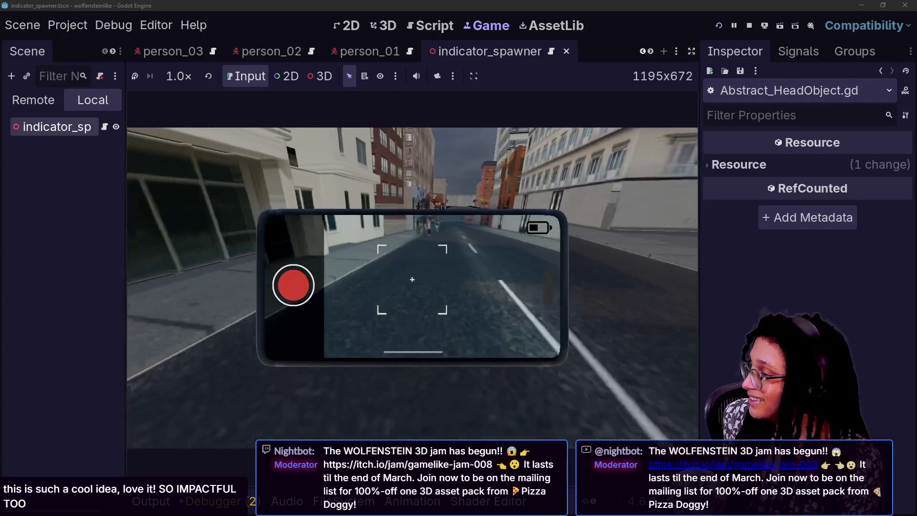
key(w)
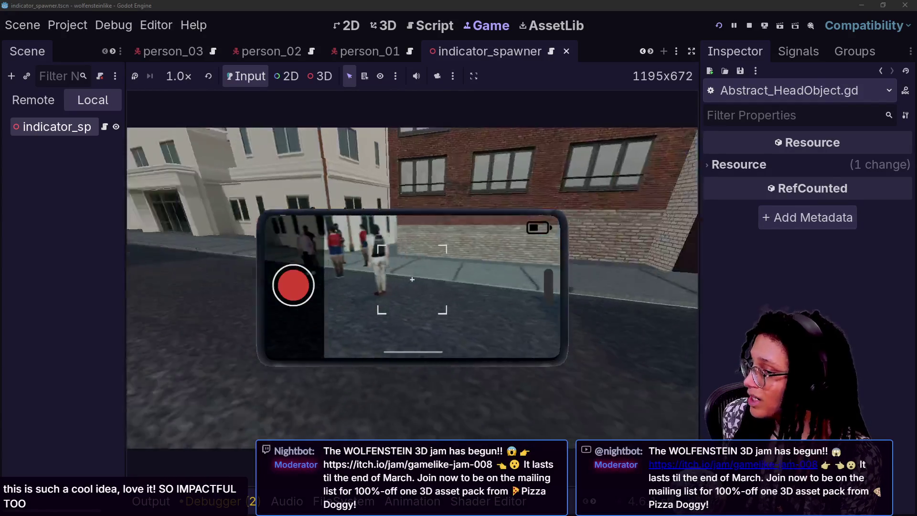
key(w)
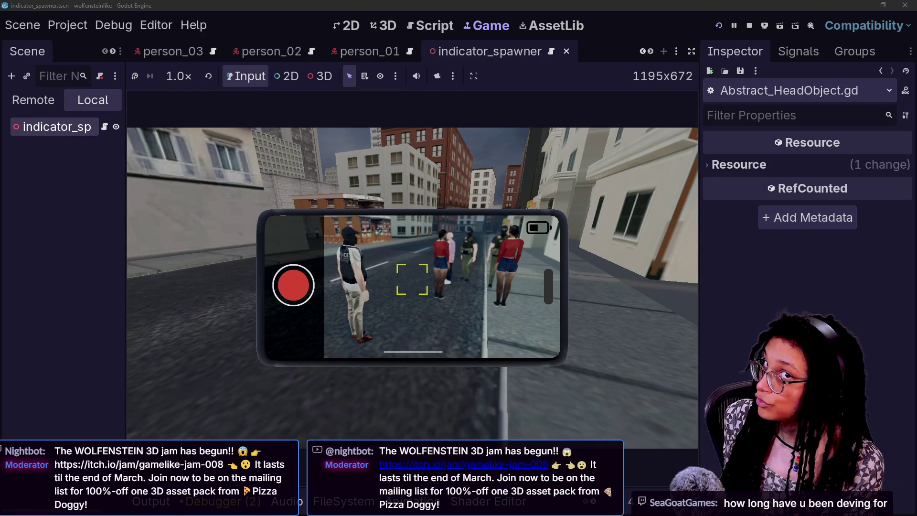
key(w)
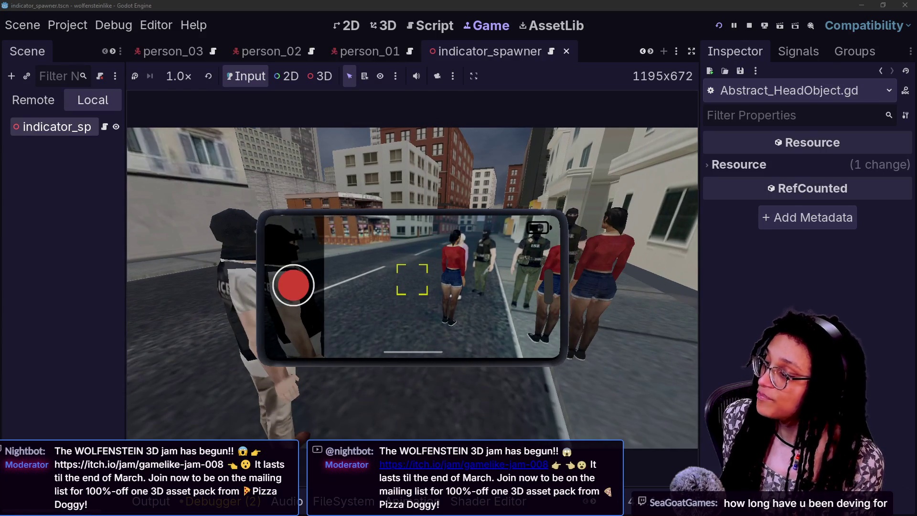
key(s)
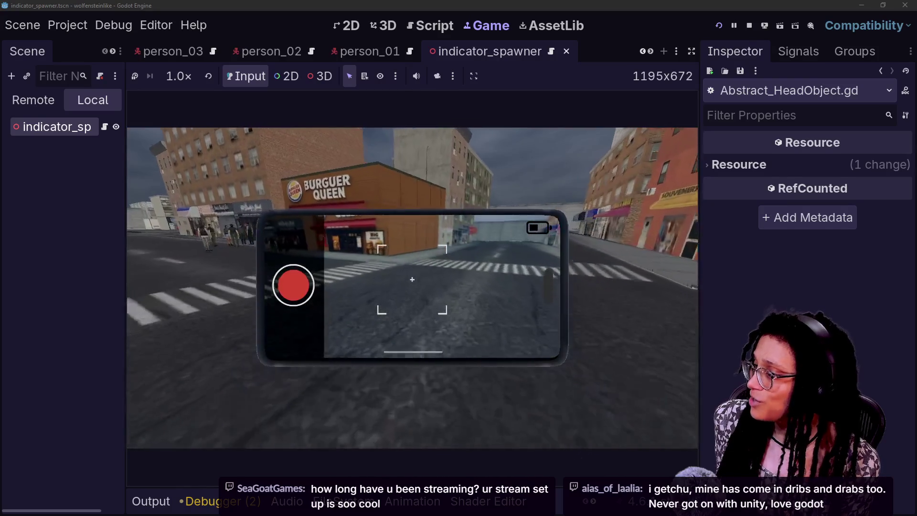
Cross to the people outside Burguer Queen and move close to scan them.
key(w)
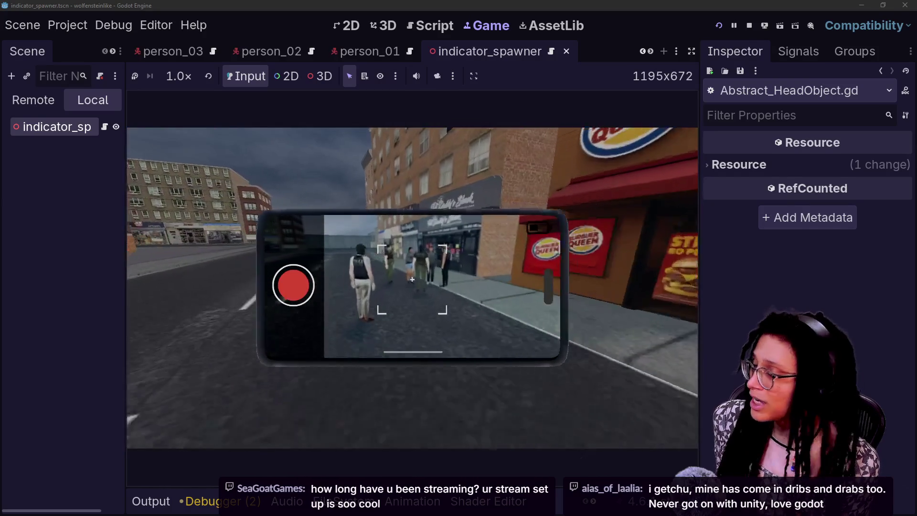
key(w)
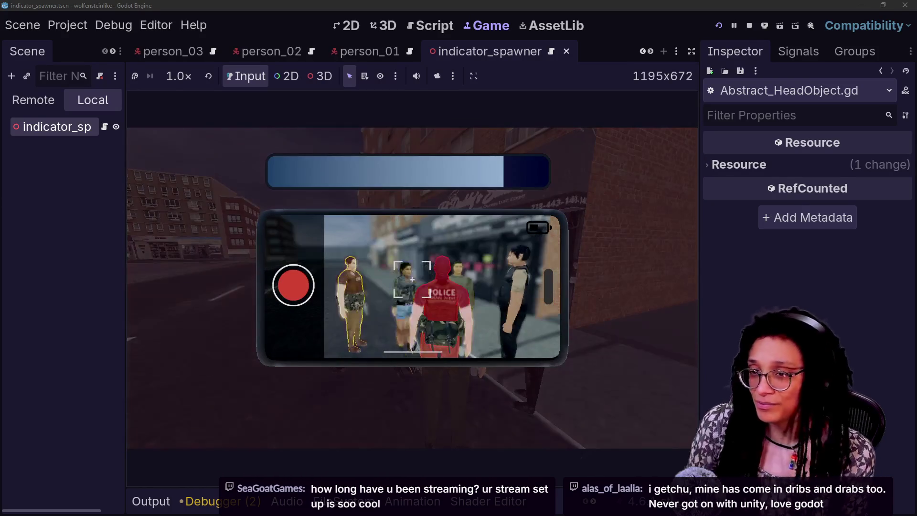
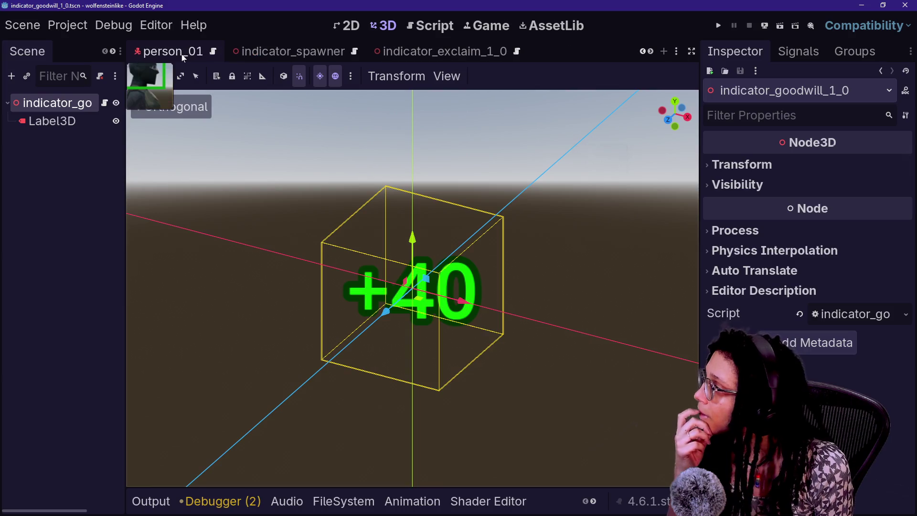
Open manage_deescalation.gd from a 'dees' Quick Open search and hide the side panels.
click(98, 242)
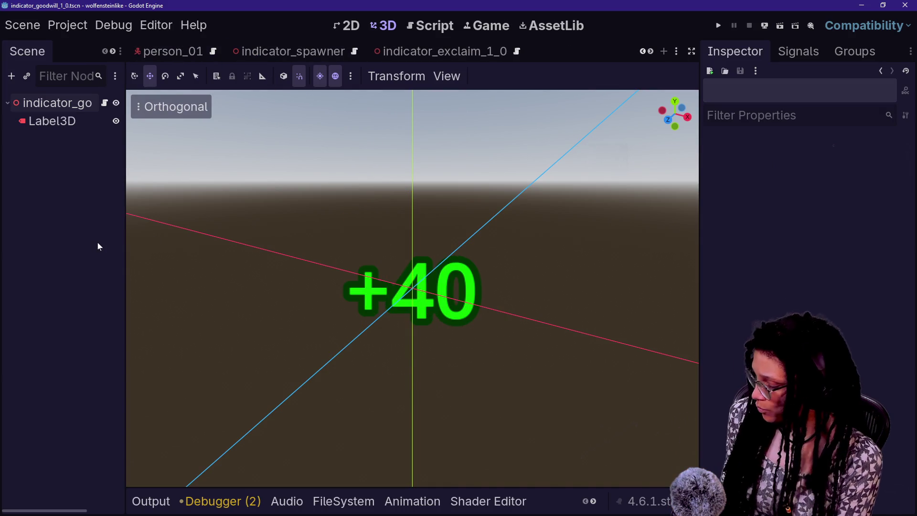
key(shift+alt+o)
text(dees)
key(Down)
key(Down)
key(Down)
key(Return)
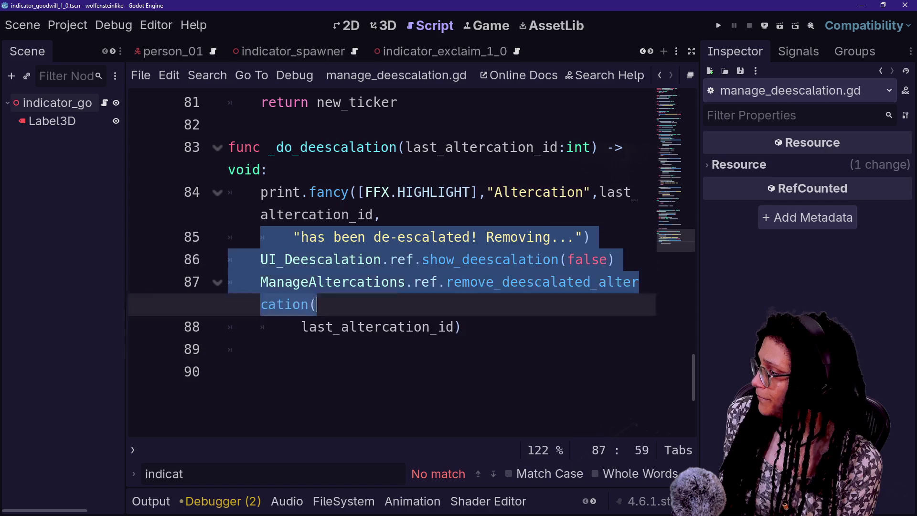
key(ctrl+shift+F11)
Put the caret on empty line 89 after remove_deescalated_altercation, clearing stray typed characters.
key(Down)
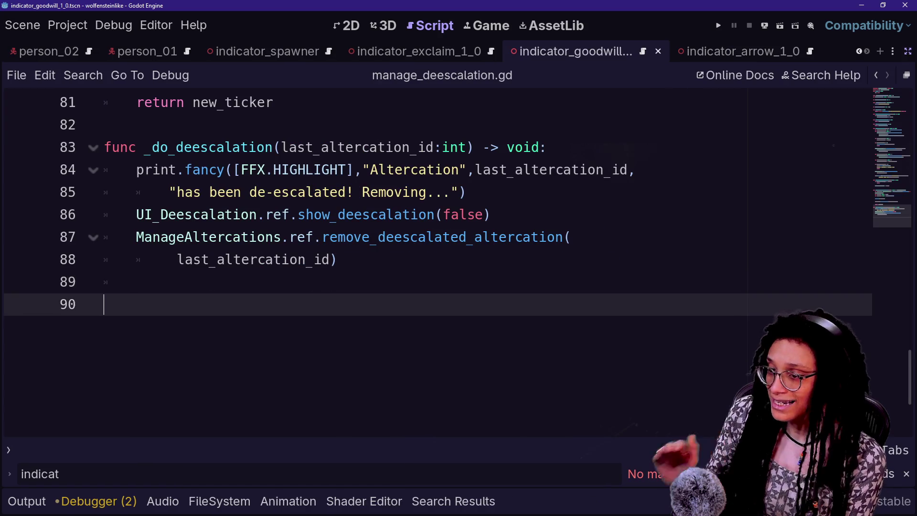
key(Up)
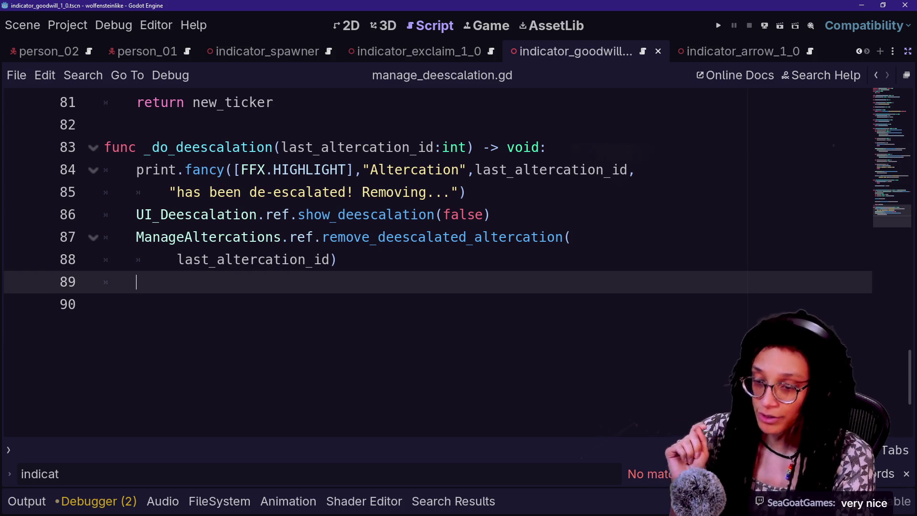
text(g)
key(BackSpace)
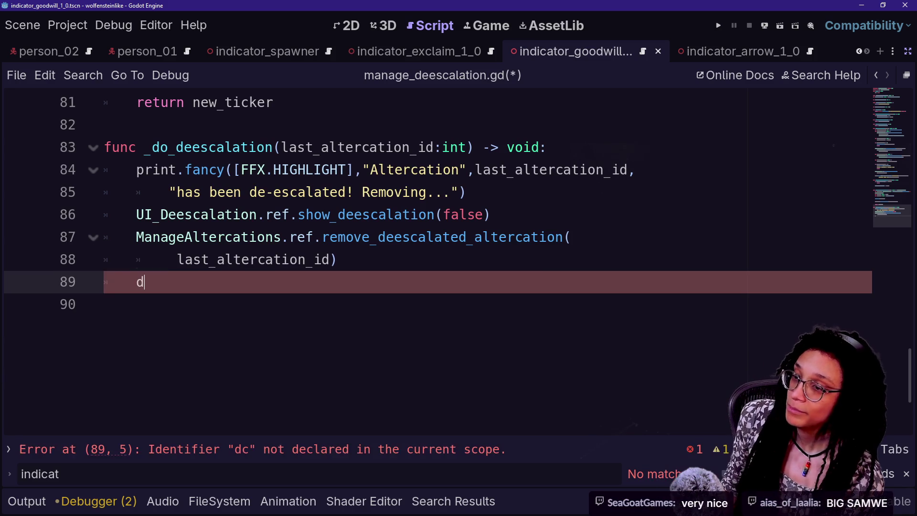
text(dc)
key(BackSpace)
key(BackSpace)
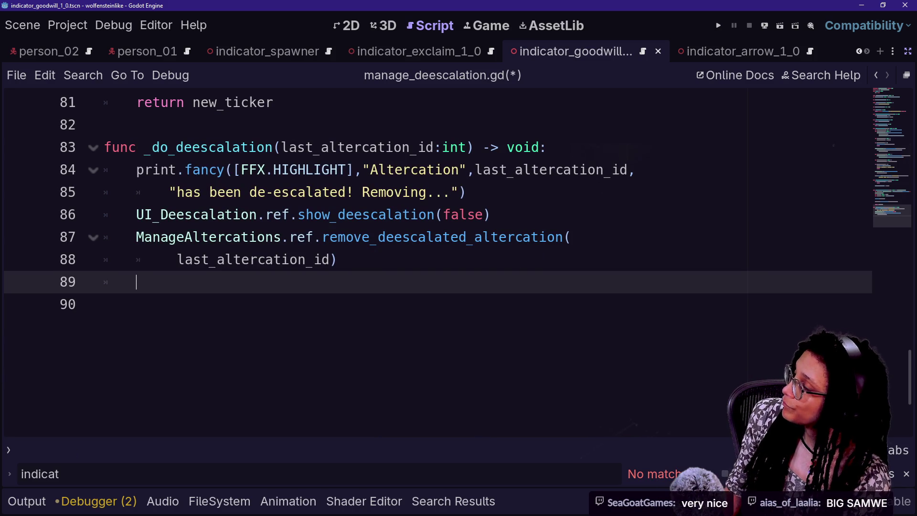
text(_)
key(BackSpace)
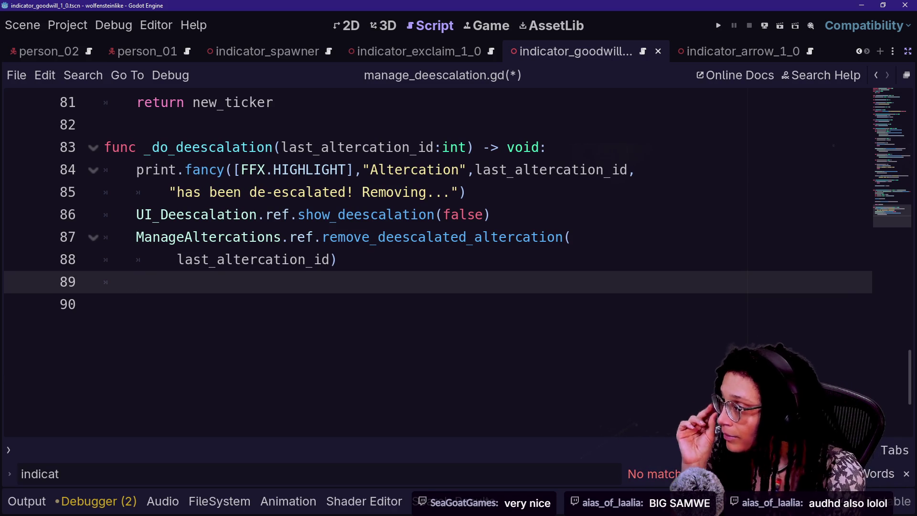
click(219, 239)
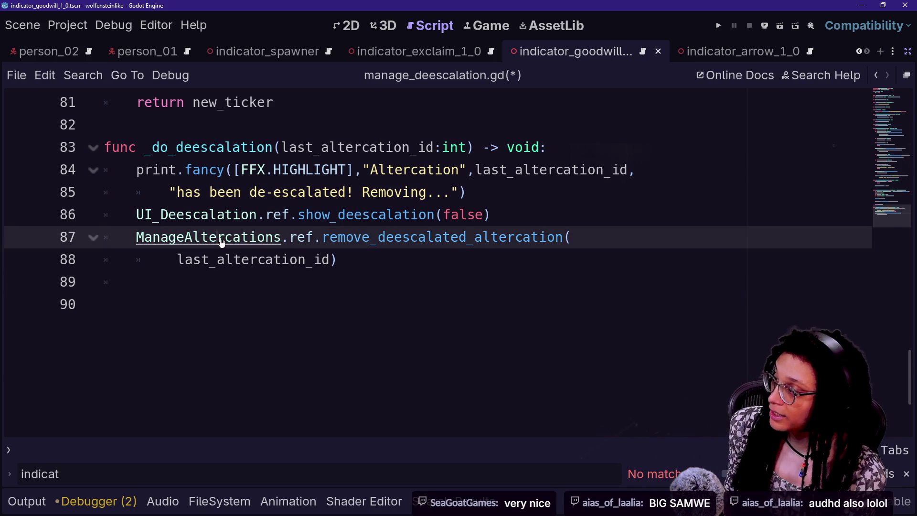
Inspect the PARTICIPATING_AGENTS and PARTICIPATING_REGULARS fields in manage_altercations.gd.
ctrl+click(219, 239)
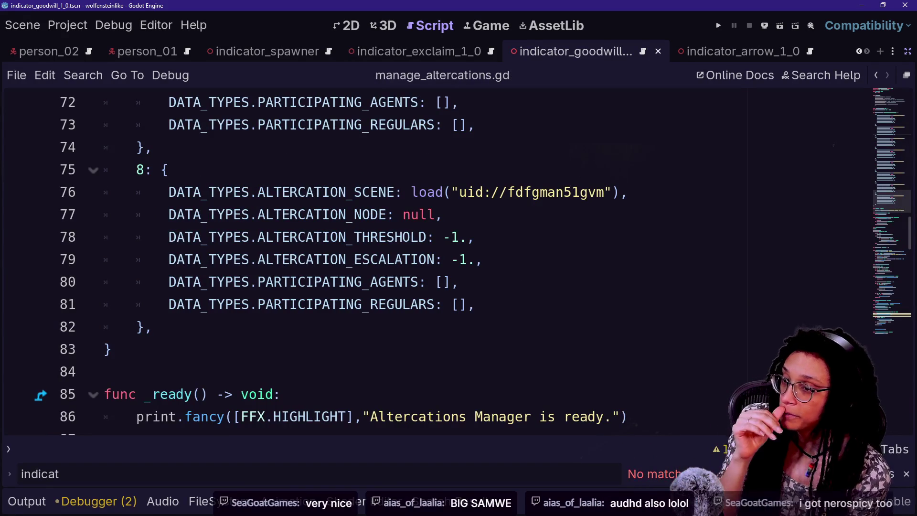
scroll(429, 263, up, 2)
scroll(430, 263, up, 3)
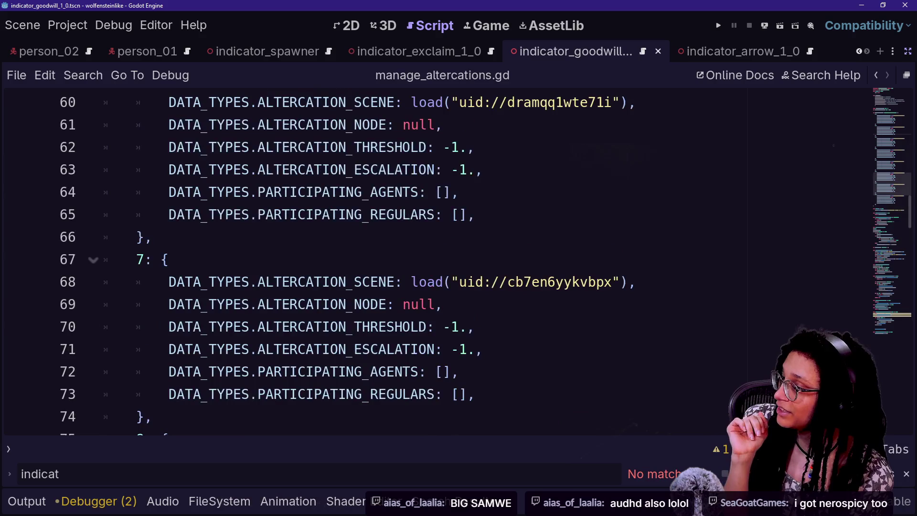
scroll(430, 263, down, 1)
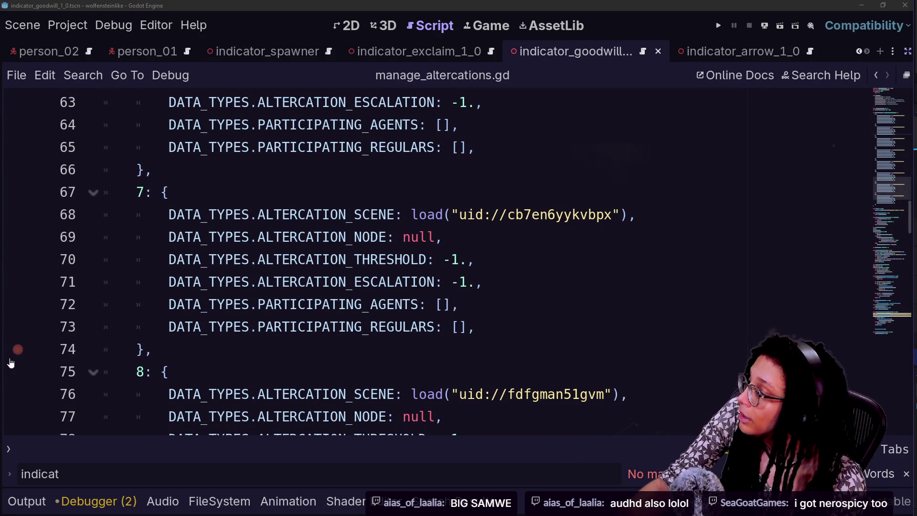
mouse_move(435, 304)
mouse_down()
mouse_move(191, 327)
mouse_move(379, 326)
mouse_up()
click(435, 326)
double_click(334, 327)
click(380, 327)
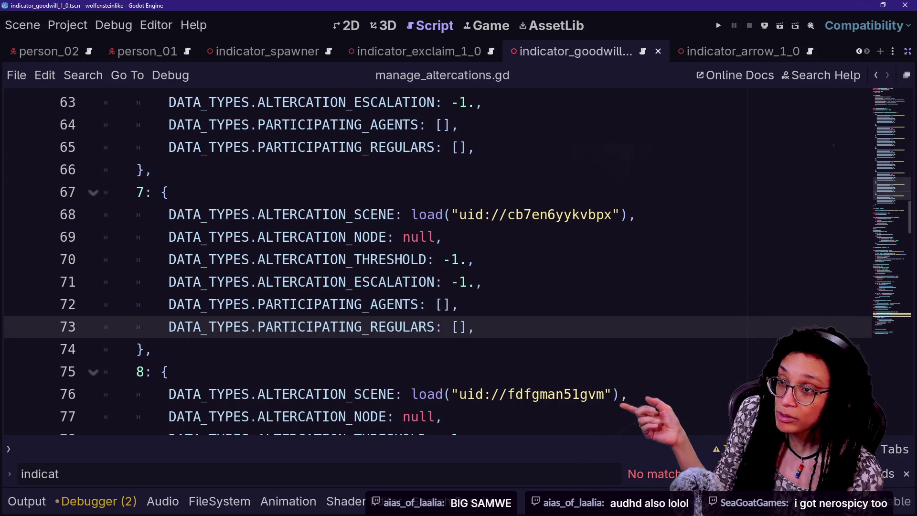
click(343, 304)
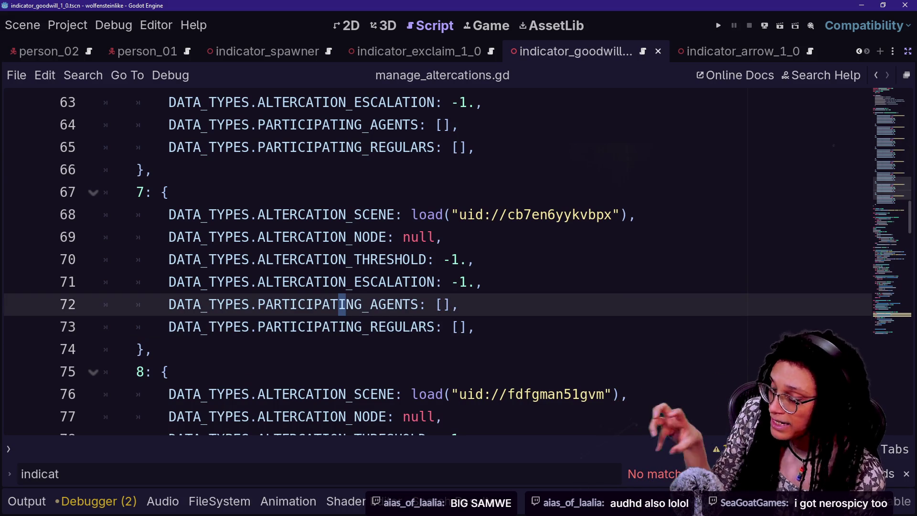
click(396, 327)
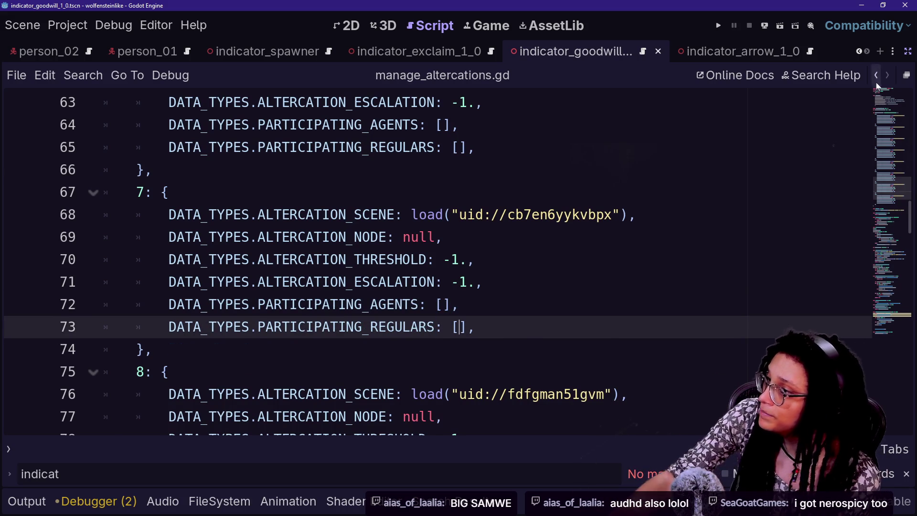
Return to manage_deescalation.gd line 89, check last_altercation_id, then bring up person_regular.gd.
click(876, 82)
click(876, 81)
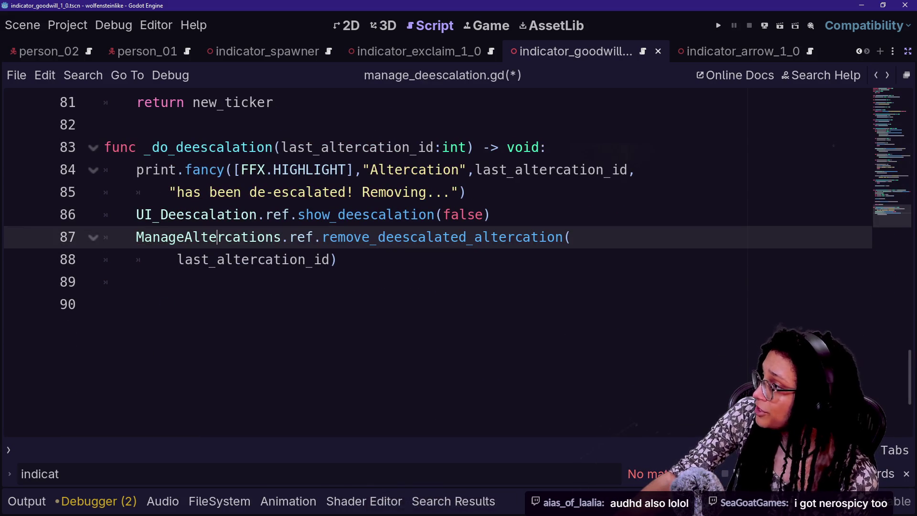
double_click(359, 147)
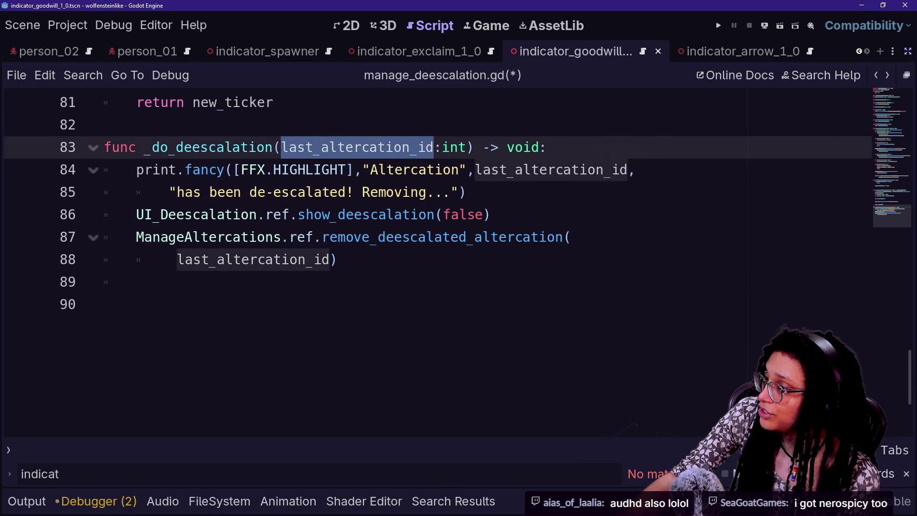
click(299, 169)
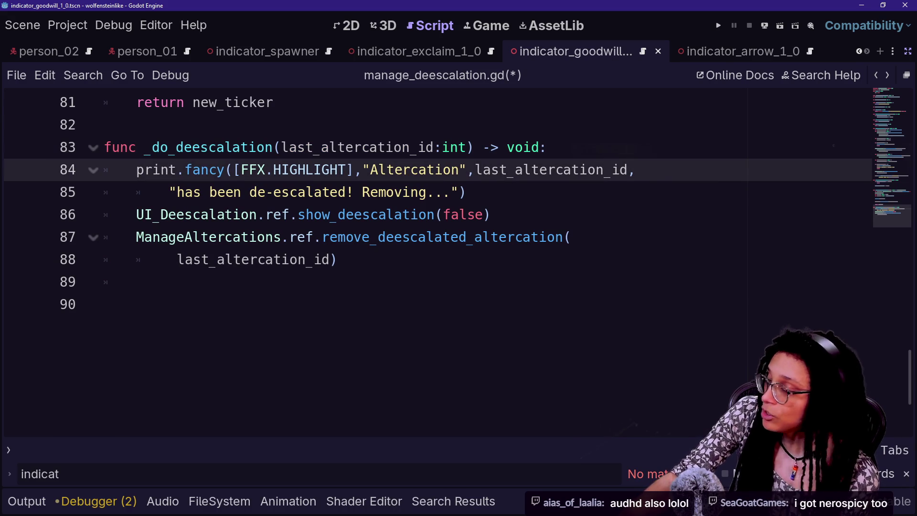
click(137, 282)
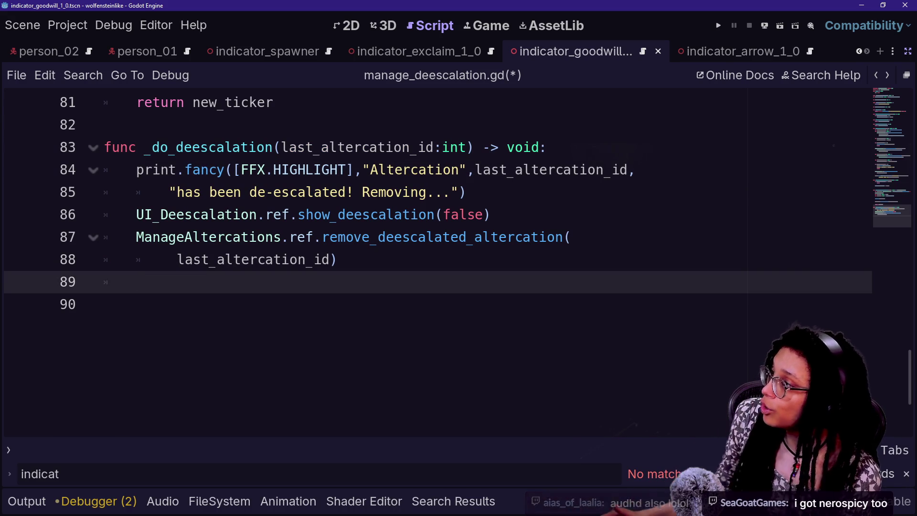
click(153, 57)
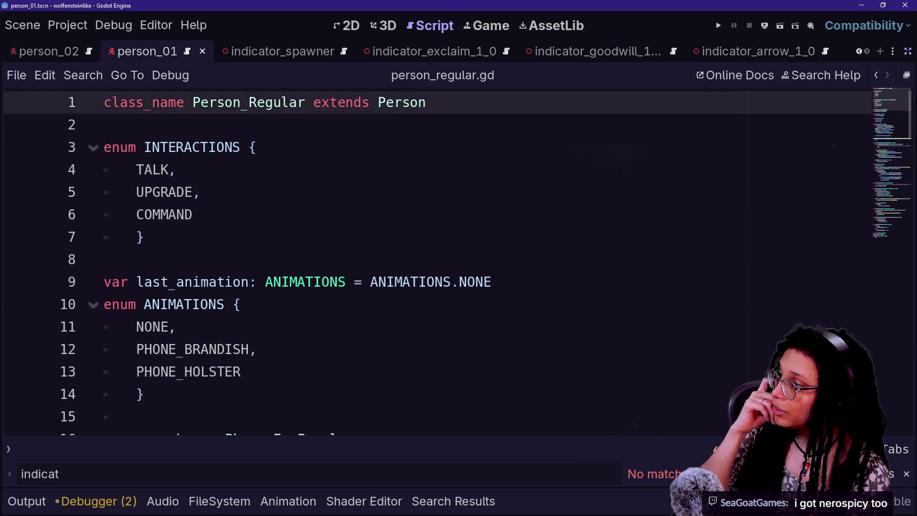
Open the Person base class script Abstract_Person.gd, widen the scene tree, and browse its top.
ctrl+click(401, 102)
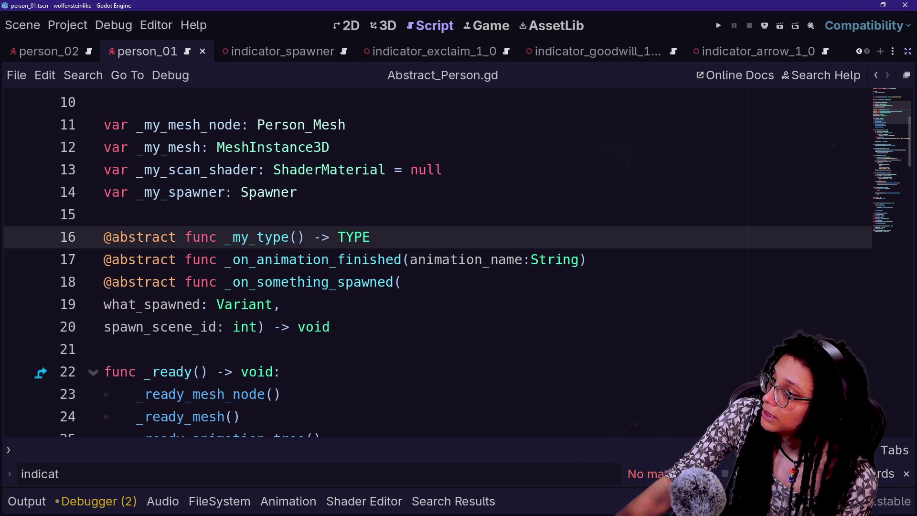
click(907, 51)
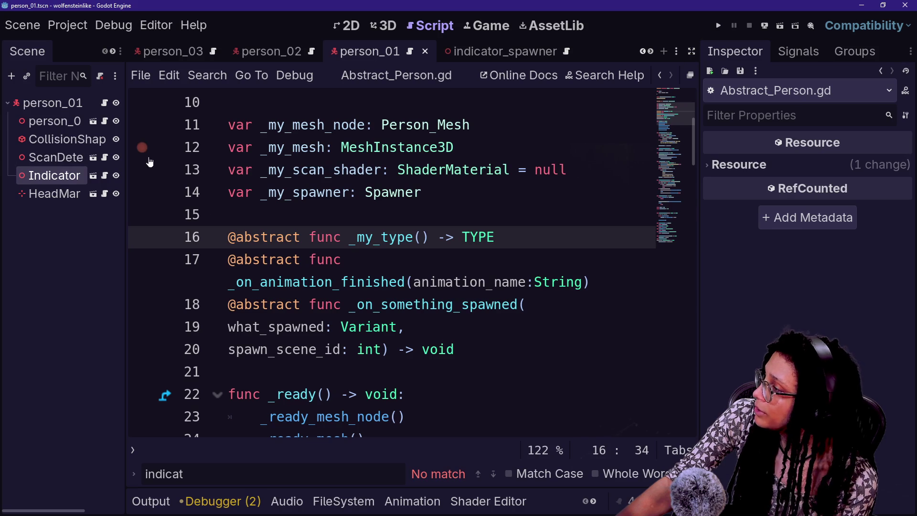
drag(124, 163, 225, 164)
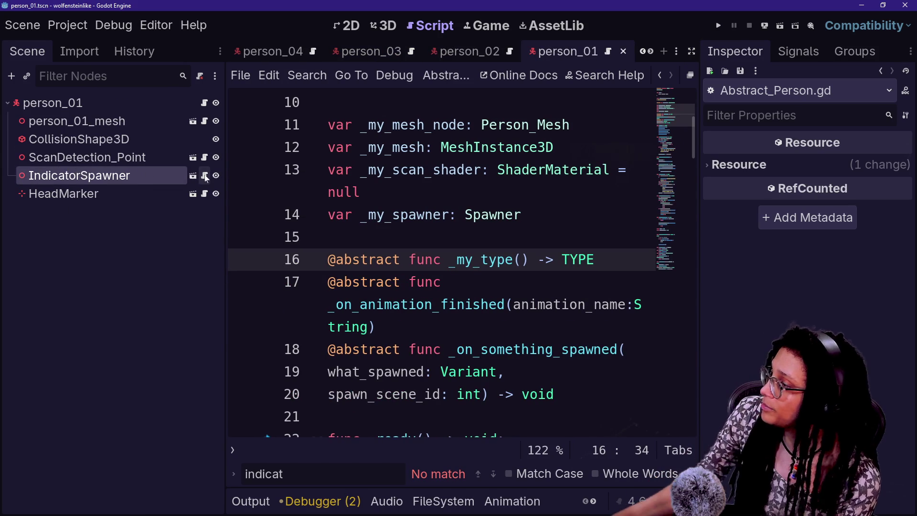
click(352, 214)
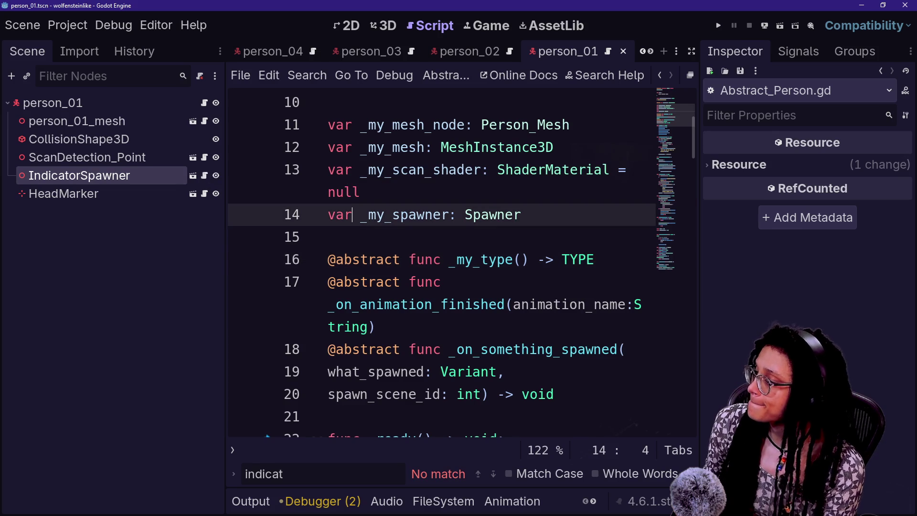
key(ctrl+shift+F11)
click(337, 304)
click(282, 326)
key(Down)
key(Down)
key(Down)
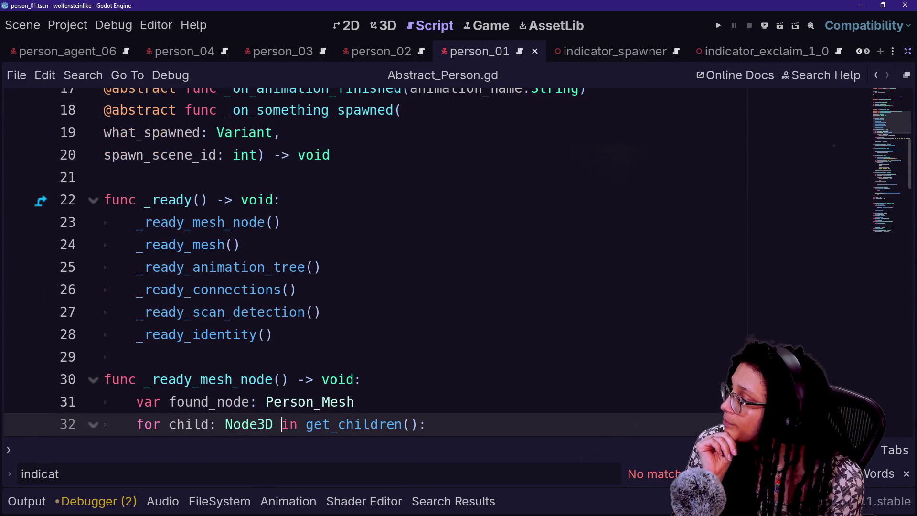
key(Up)
key(Up)
key(Up)
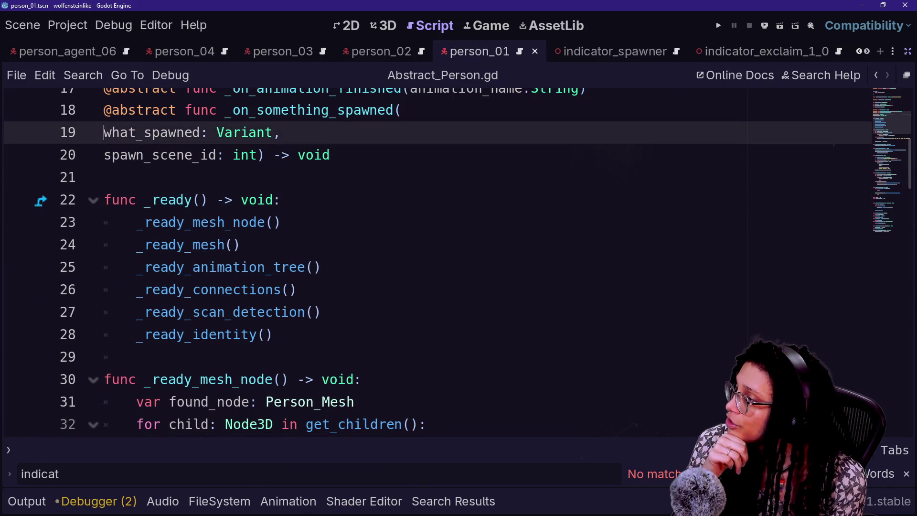
scroll(459, 263, down, 2)
scroll(458, 263, up, 5)
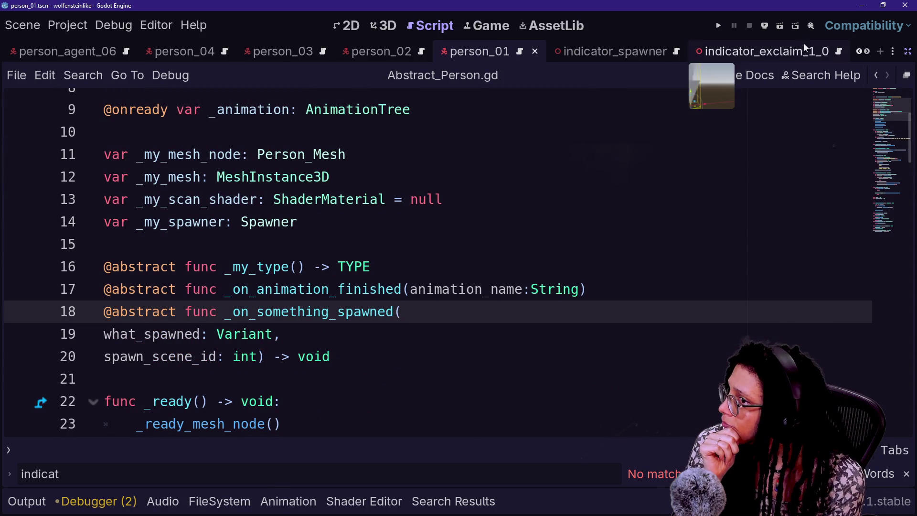
Select the _ready_mesh_node function code, then place the caret at the end of line 23.
click(907, 51)
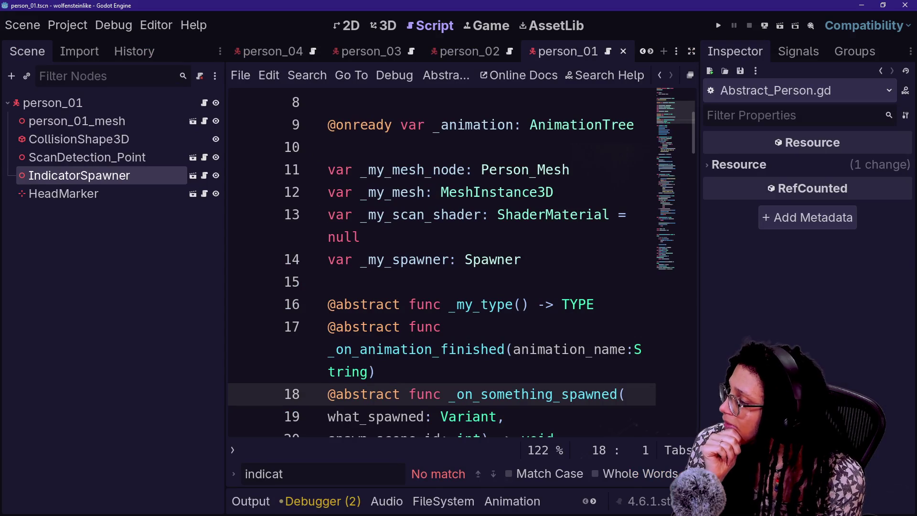
click(690, 57)
scroll(430, 263, down, 3)
scroll(430, 263, down, 5)
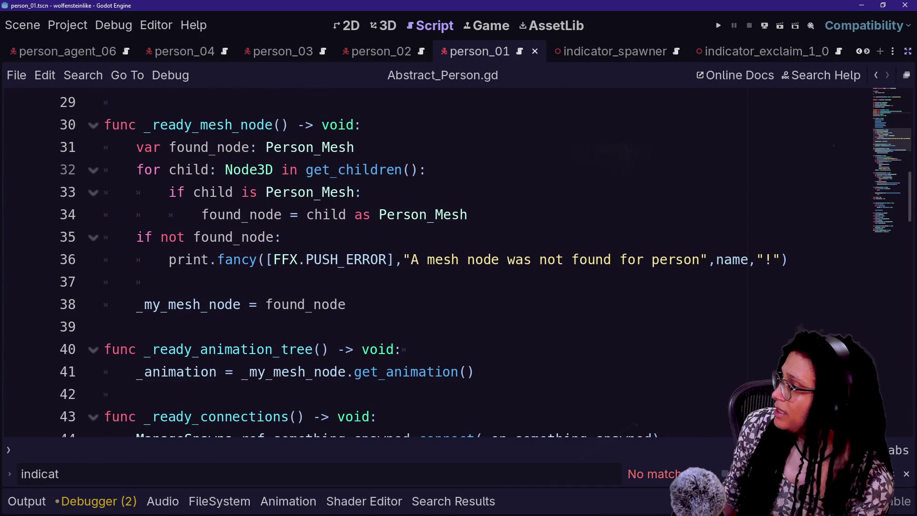
drag(193, 125, 224, 147)
click(345, 304)
mouse_move(266, 192)
mouse_down()
mouse_move(345, 304)
mouse_move(169, 147)
mouse_move(104, 124)
mouse_up()
key(ctrl+c)
click(298, 192)
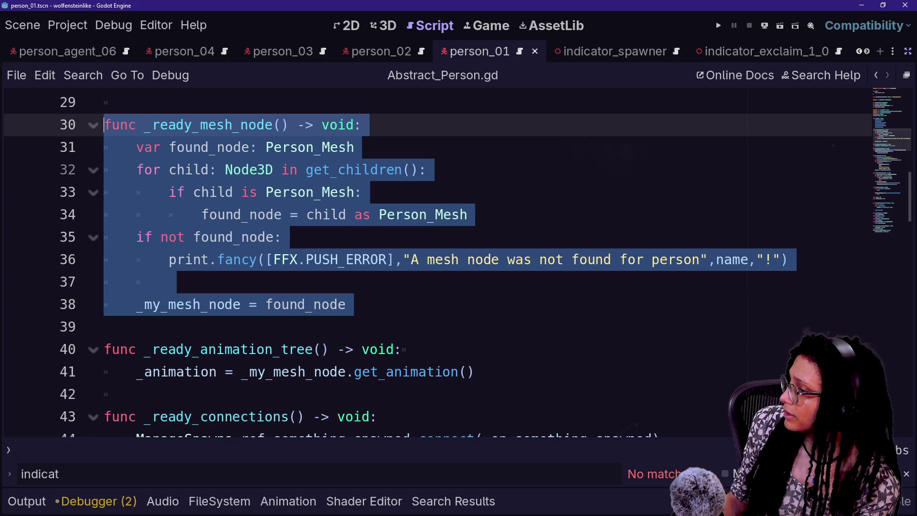
scroll(430, 263, up, 3)
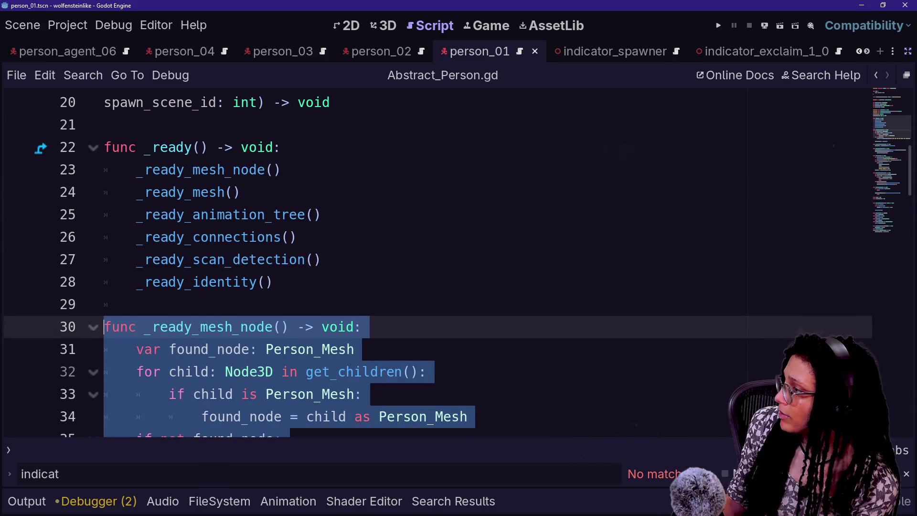
click(281, 169)
click(241, 192)
click(281, 169)
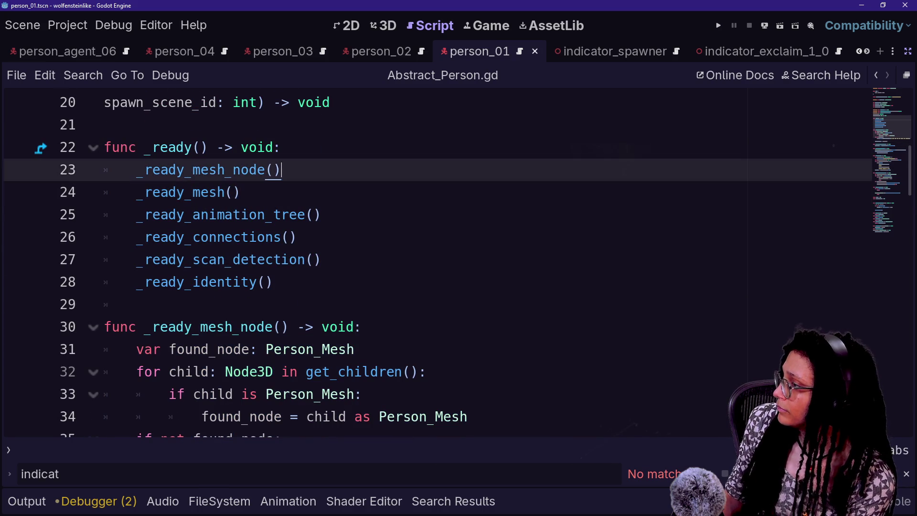
Add a _ready_indicator_spawner() call on line 24, below _ready_mesh_node().
key(Return)
text(_ready_)
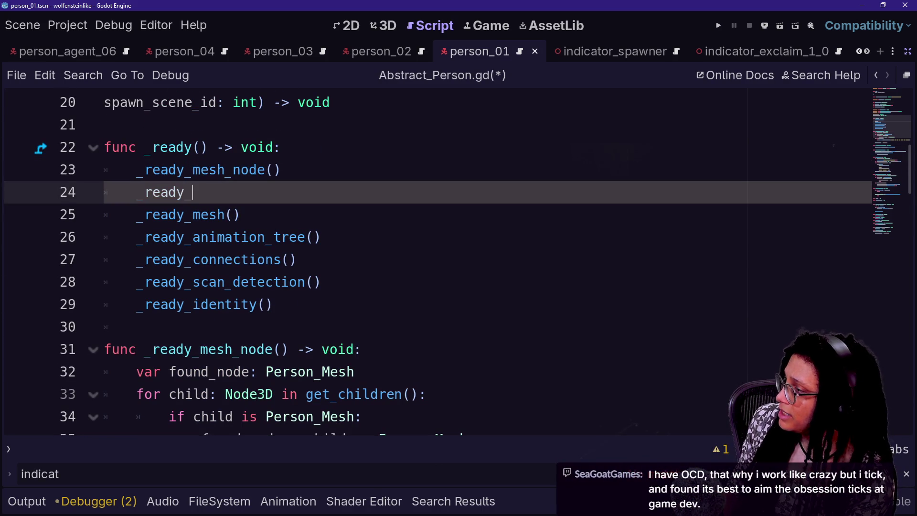
text(indicator_spawner())
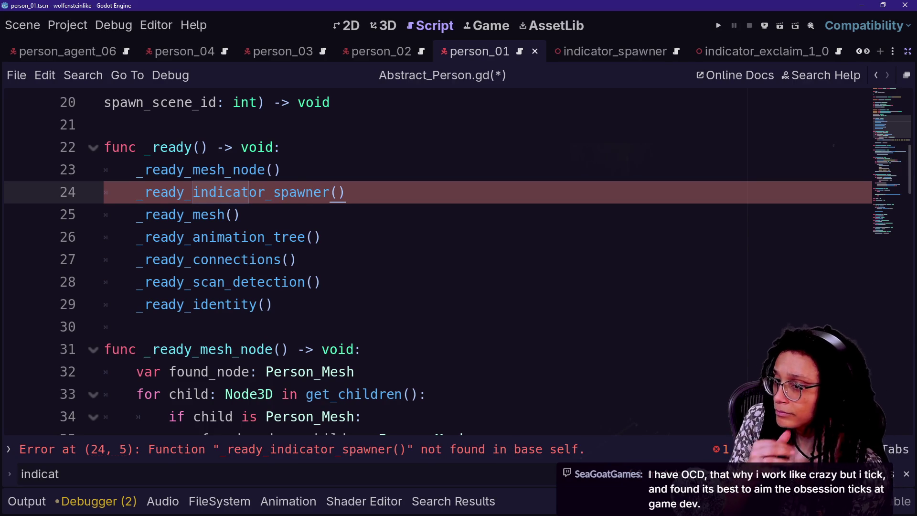
click(273, 305)
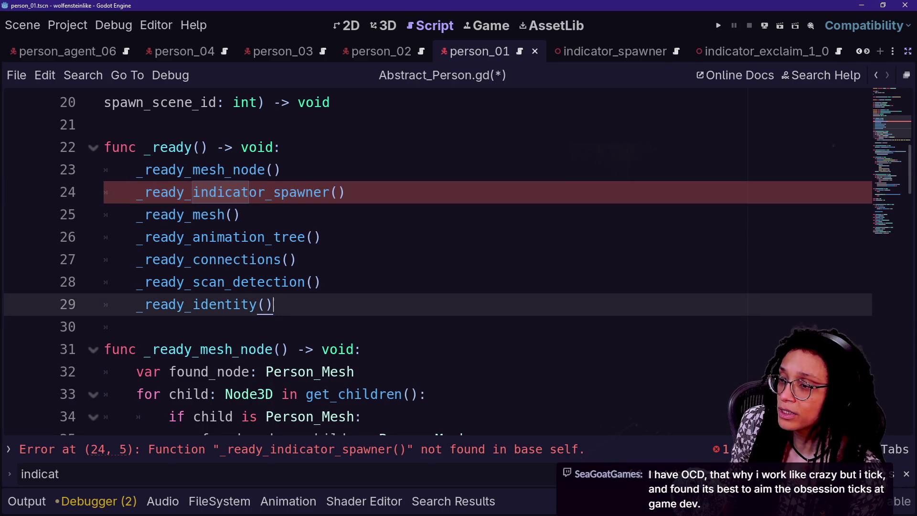
key(Down)
key(Down)
key(Down)
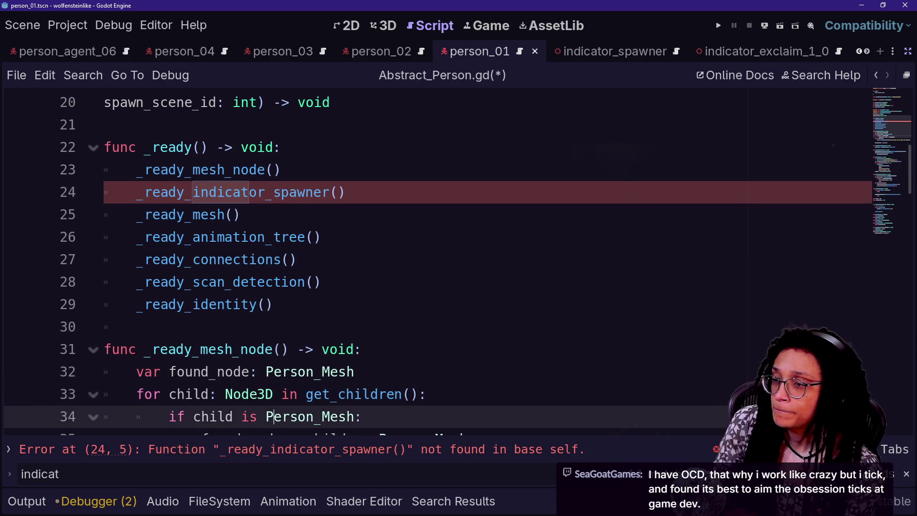
key(Down)
key(Down)
key(Down)
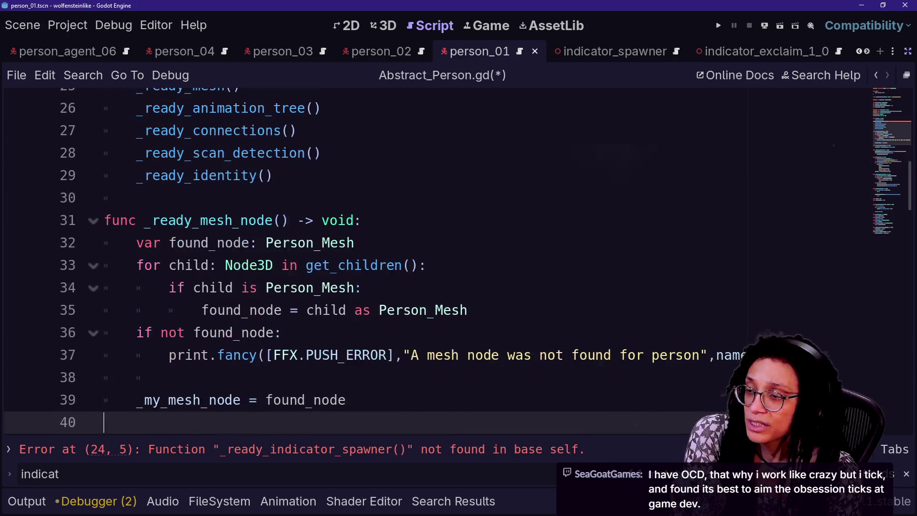
text(func _ready_connections() -> void: 	ManageSpawns.ref.something_spawned.connect(_on_something_spawned))
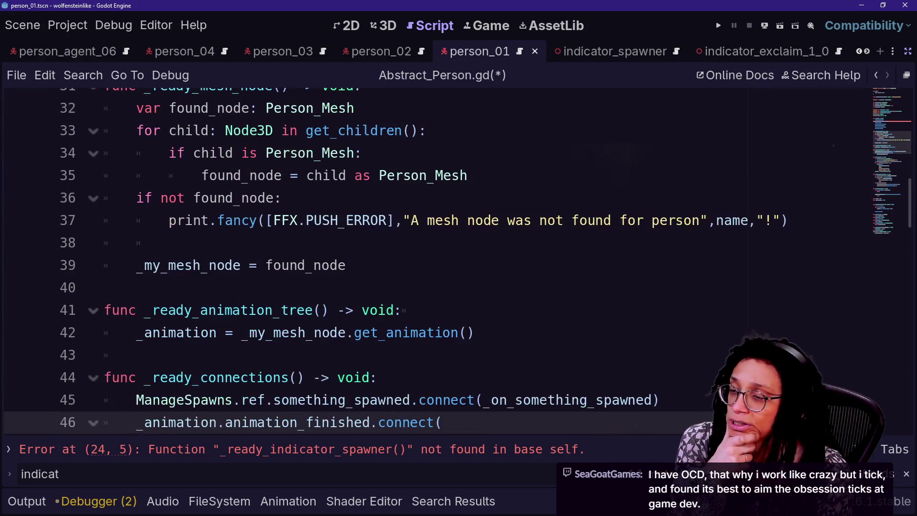
Step through the _ready_mesh_node and following helper functions to review them.
key(Up)
key(Up)
key(Up)
key(Down)
key(Down)
key(Down)
key(Down)
key(Down)
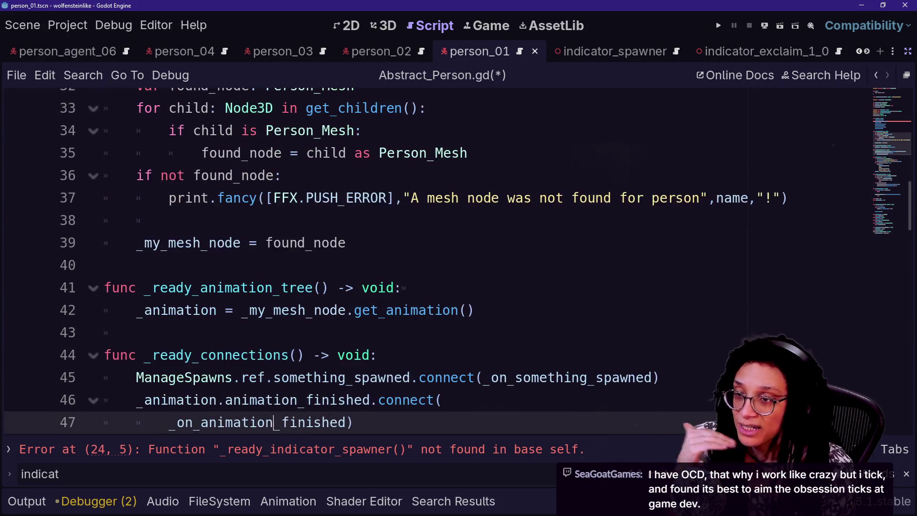
key(Down)
key(Down)
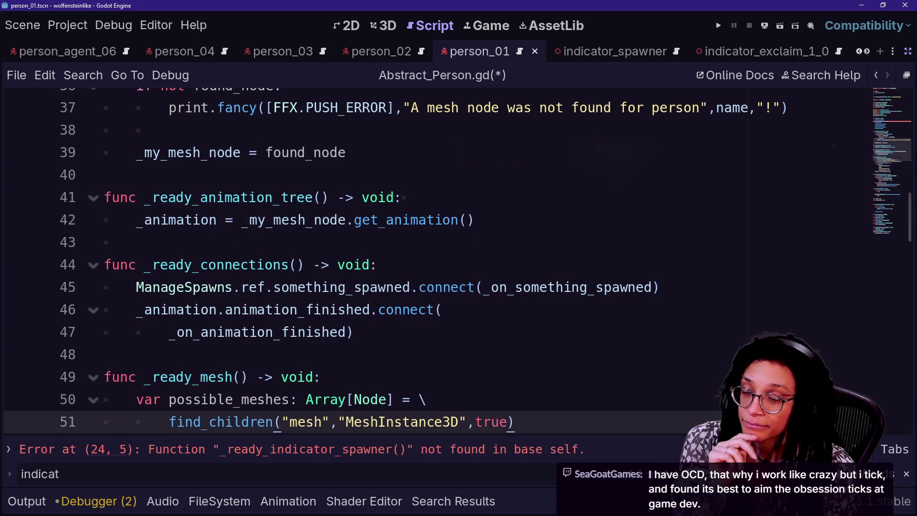
key(Down)
key(Down)
key(Down)
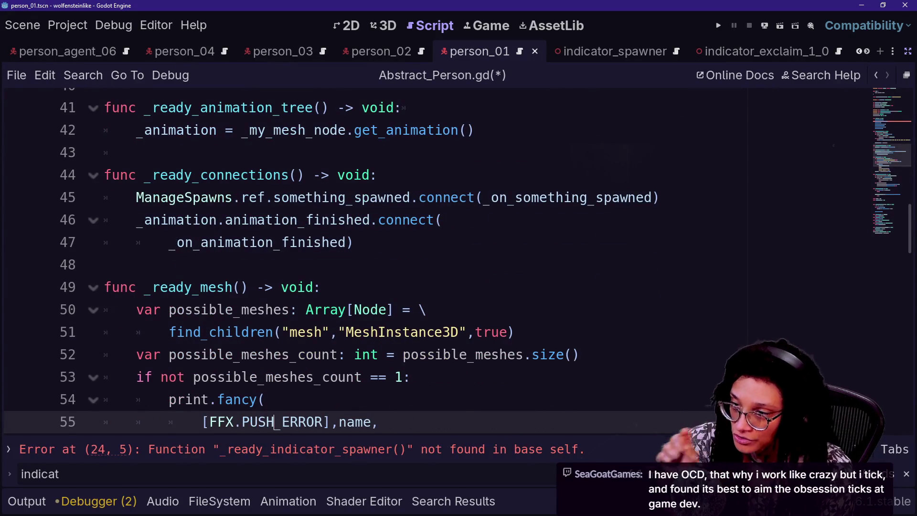
key(Down)
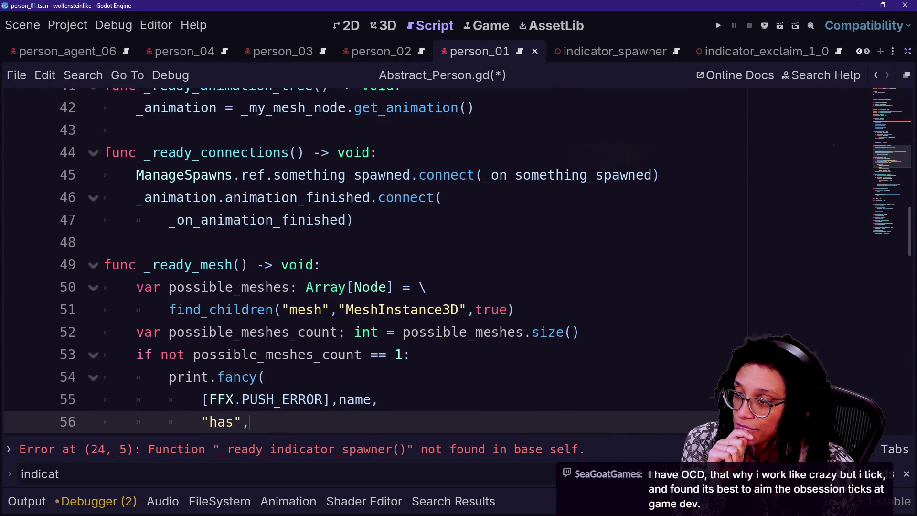
key(Up)
key(Up)
key(Up)
key(Up)
key(Up)
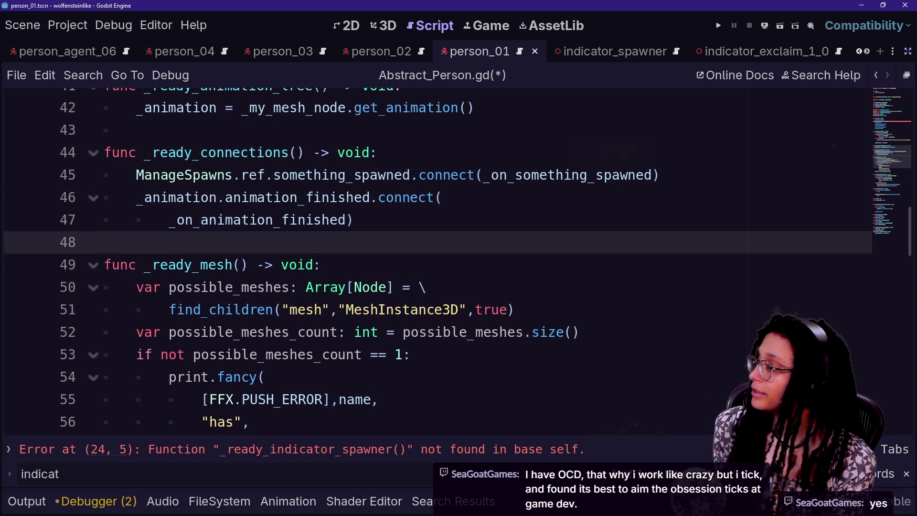
mouse_move(410, 309)
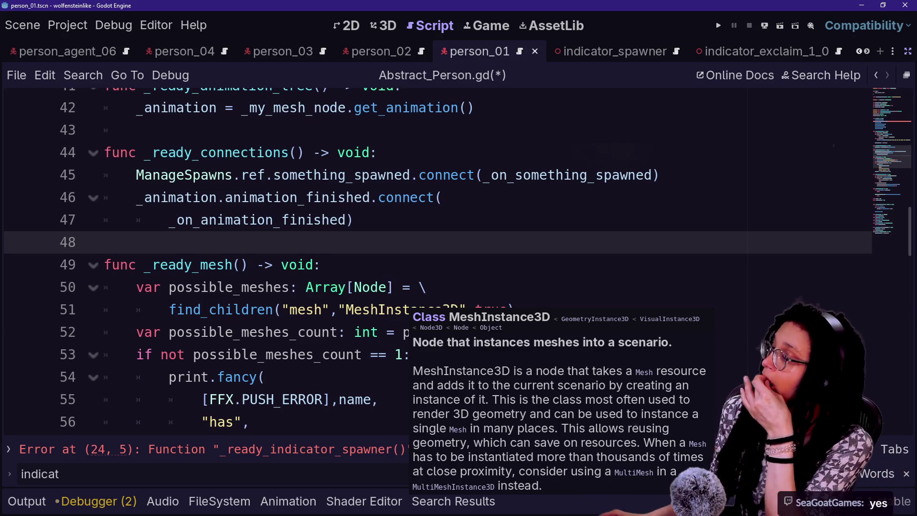
click(354, 219)
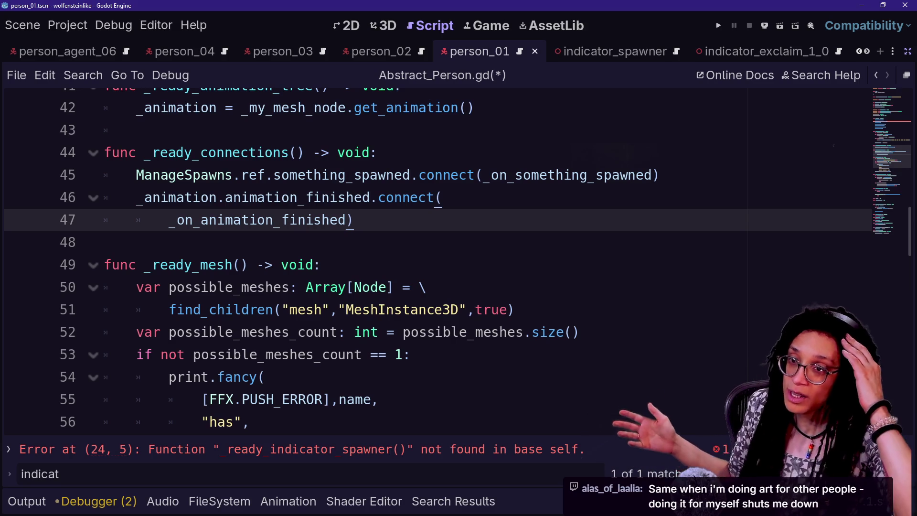
key(Down)
key(Up)
scroll(429, 258, up, 5)
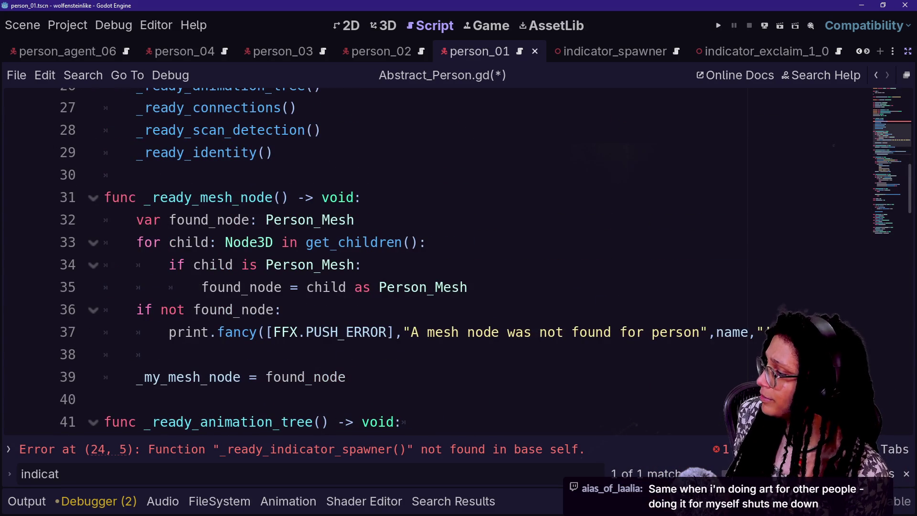
Paste a copy of _ready_mesh_node after line 39 and rename it _ready_indicator_spawner.
click(346, 377)
key(Return)
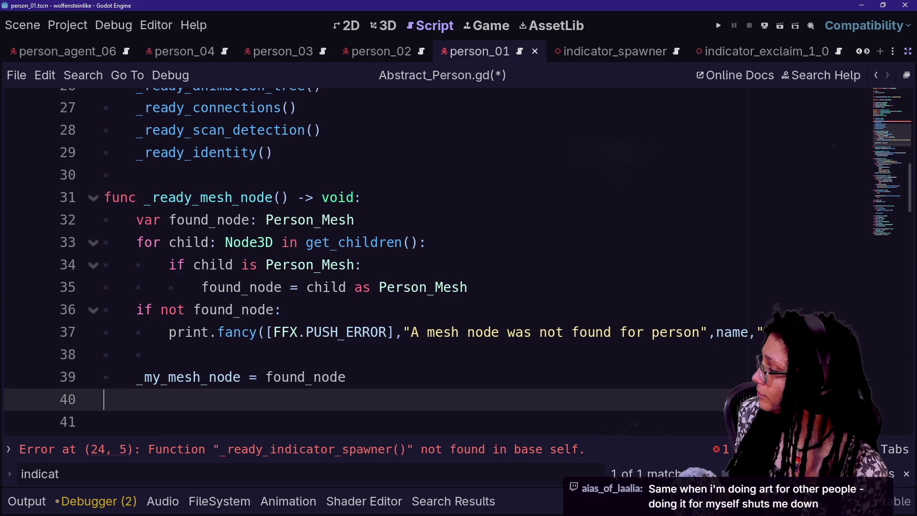
key(ctrl+v)
drag(192, 169, 290, 170)
key(BackSpace)
text(_indicator_spawner)
Change the found_node type on line 42 from Person_Mesh to IndicatorSpawner.
click(265, 192)
double_click(267, 192)
text(Ind)
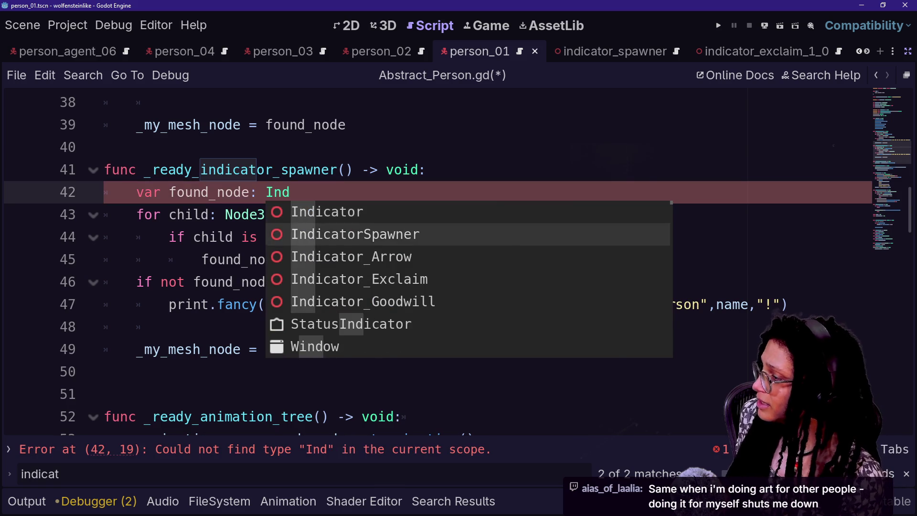
key(Down)
key(Return)
click(185, 214)
drag(185, 214, 427, 214)
click(427, 215)
Replace Person_Mesh with IndicatorSpawner in the type check and cast on lines 44–45.
drag(266, 237, 355, 237)
text(Ind)
key(Return)
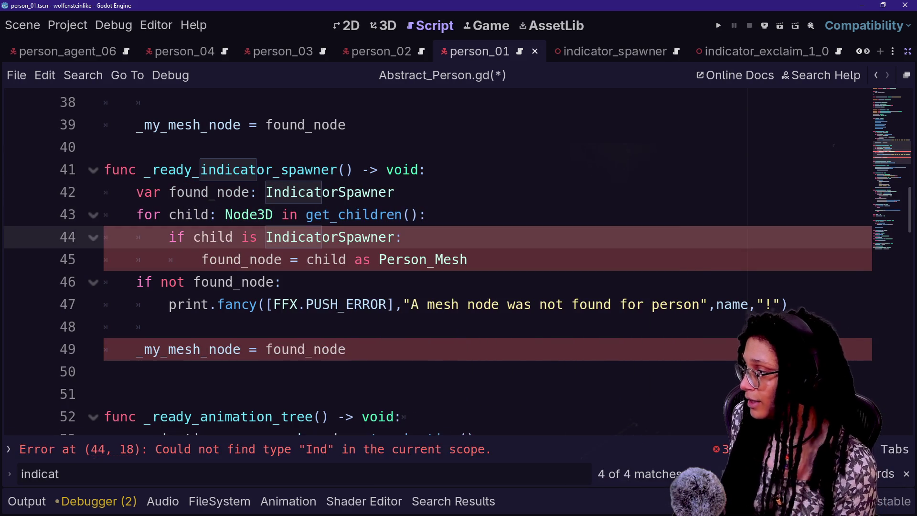
drag(201, 259, 467, 260)
text(Indi)
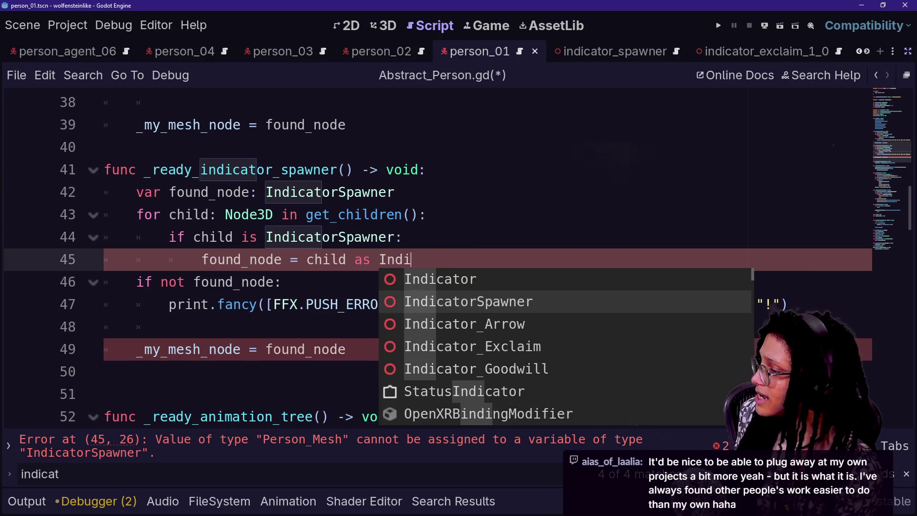
key(Return)
click(185, 281)
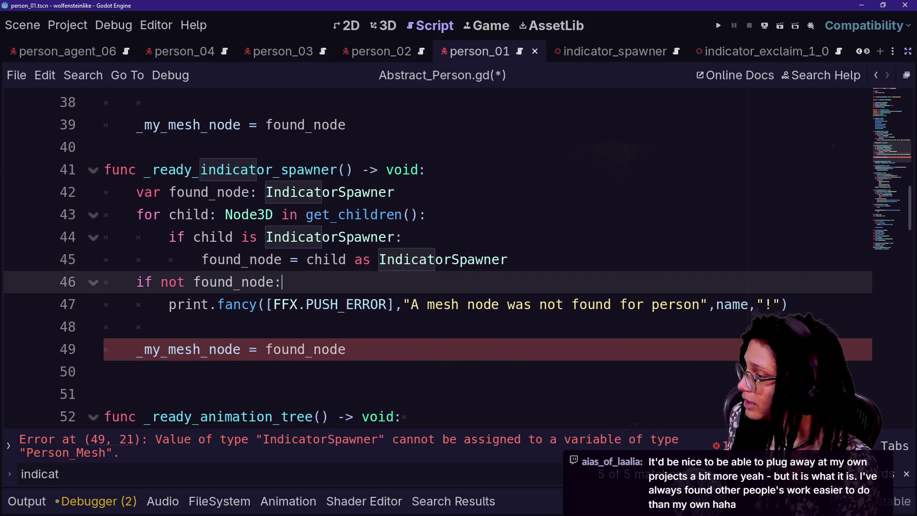
Change the error message to "An Indicator Spawner was not found for person".
drag(437, 304, 521, 304)
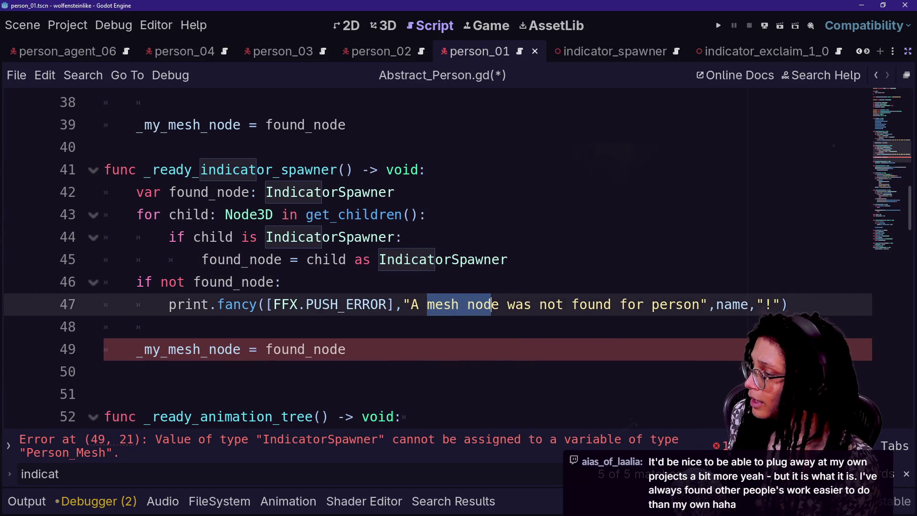
key(BackSpace)
key(BackSpace)
text(n indicator spawne)
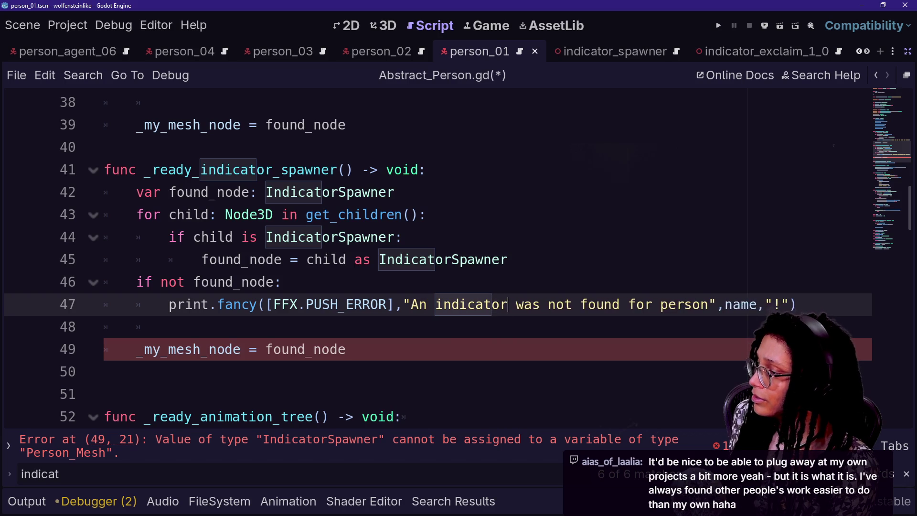
text(r)
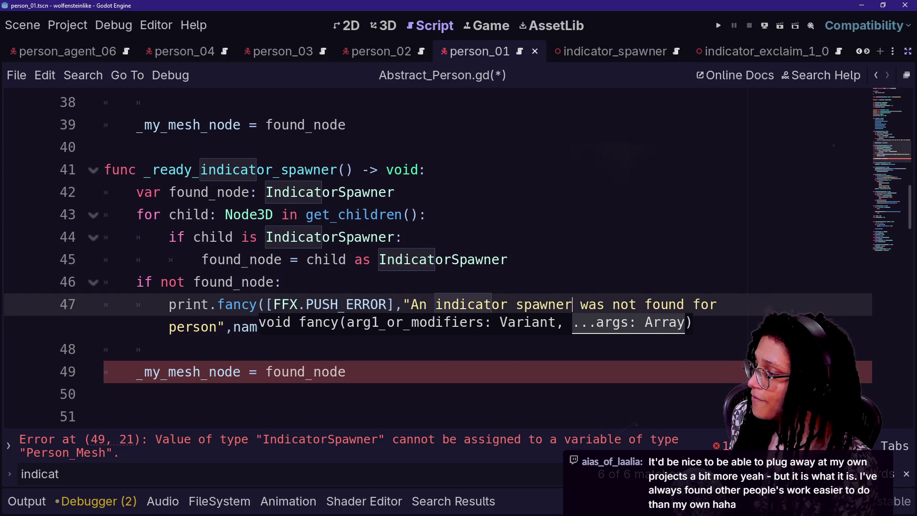
click(516, 305)
key(Delete)
text(S)
click(451, 304)
key(BackSpace)
key(BackSpace)
text(In)
click(99, 318)
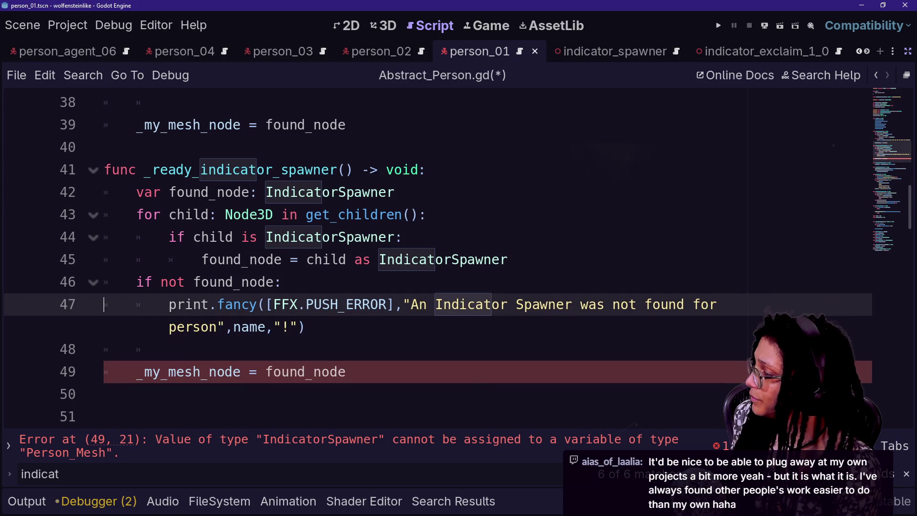
scroll(430, 258, up, 6)
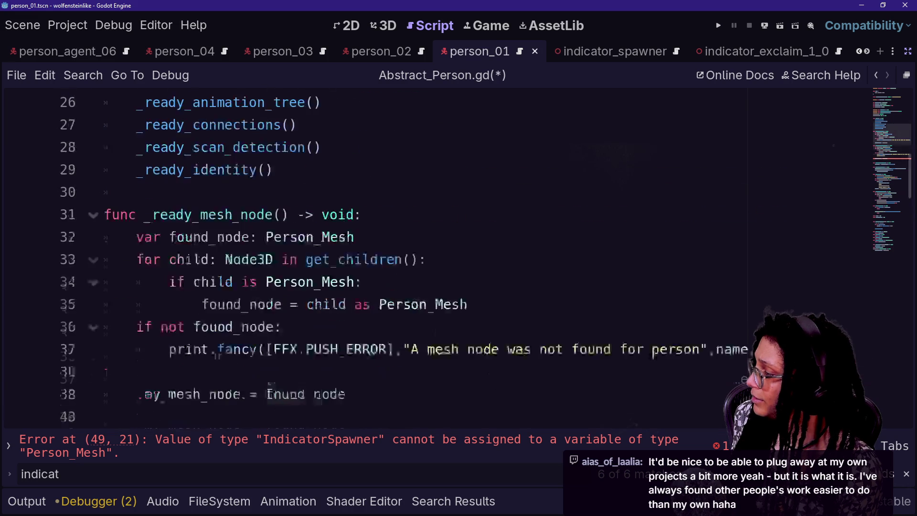
Declare var _my_indicator_spawner: IndicatorSpawner and place it below _my_mesh.
scroll(429, 258, up, 3)
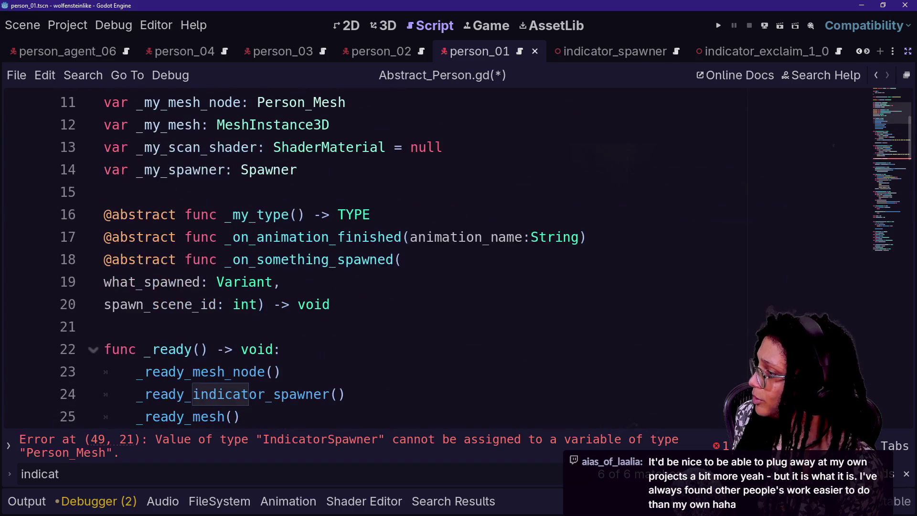
scroll(429, 258, up, 2)
click(347, 237)
key(Return)
text(var _my_indi)
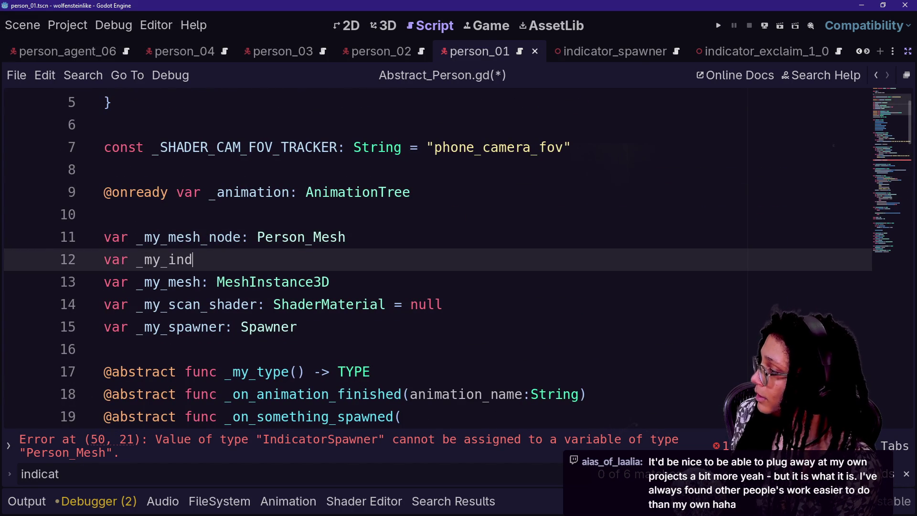
text(cator_spawner)
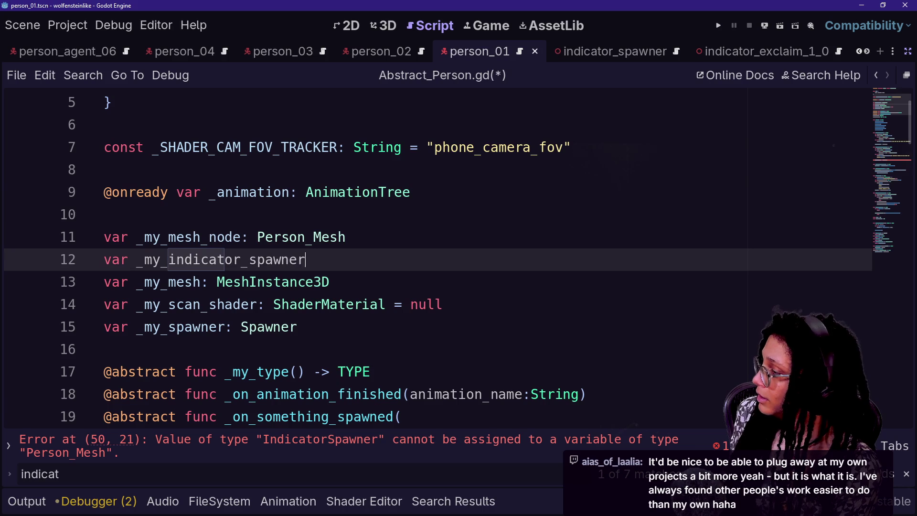
text(: In)
key(Return)
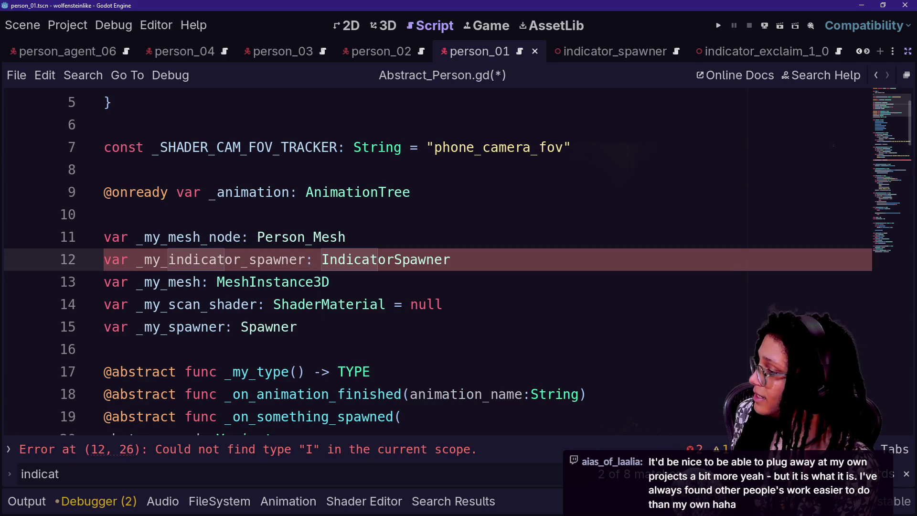
key(shift+Up)
key(ctrl+x)
key(Down)
key(ctrl+v)
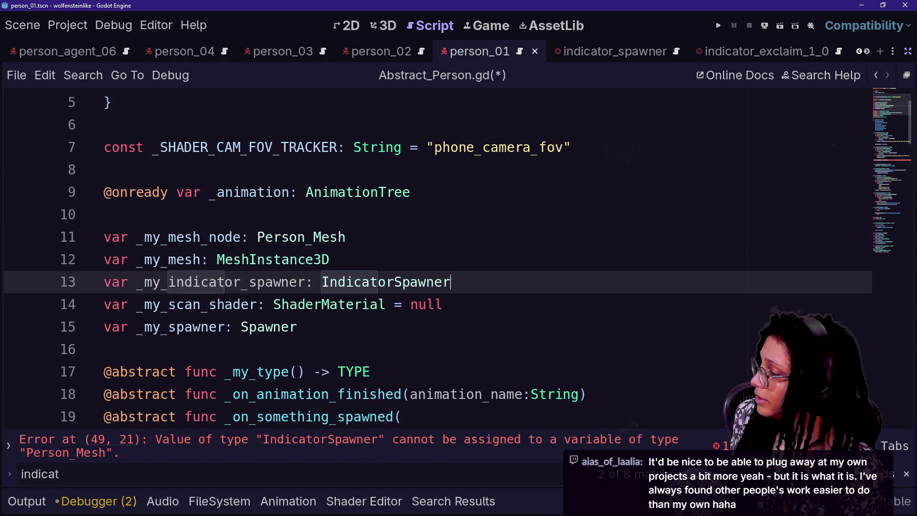
Assign found_node to _my_indicator_spawner on line 50, then close the script discarding edits.
scroll(429, 258, down, 9)
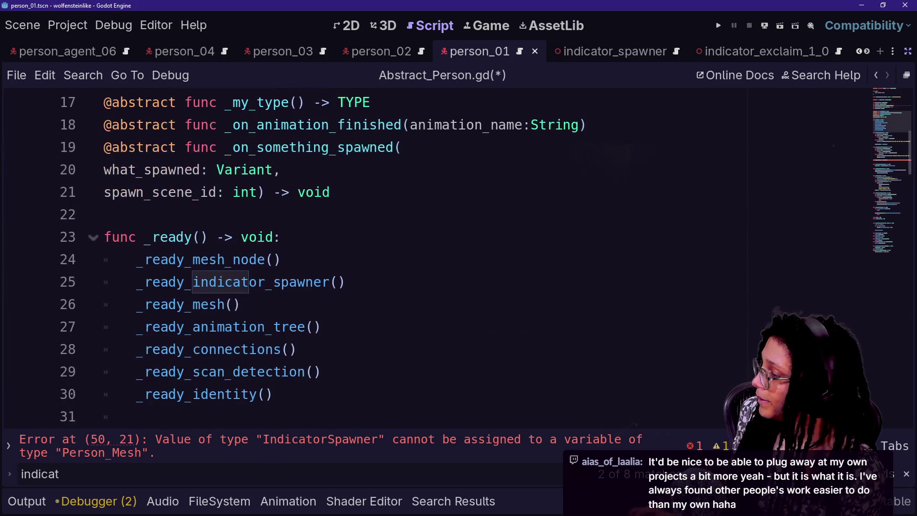
scroll(430, 257, down, 3)
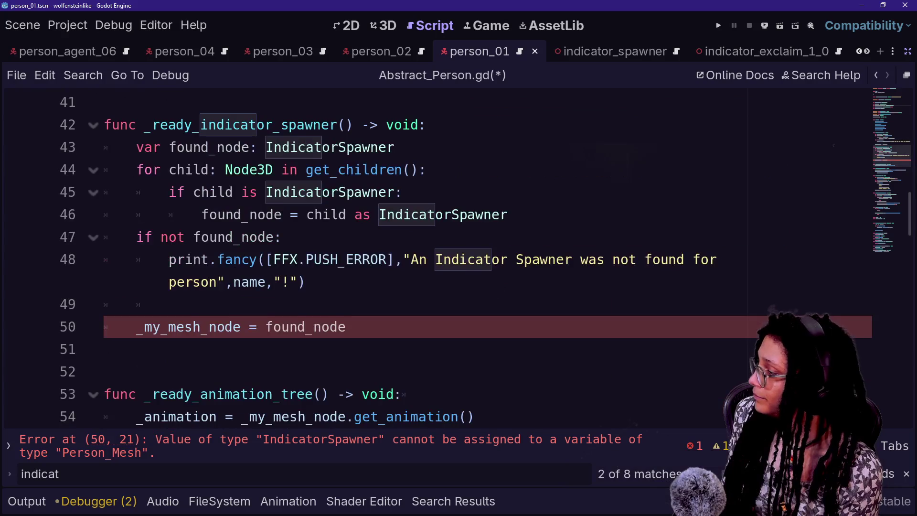
mouse_move(137, 326)
mouse_down()
mouse_move(258, 326)
mouse_move(249, 327)
mouse_up()
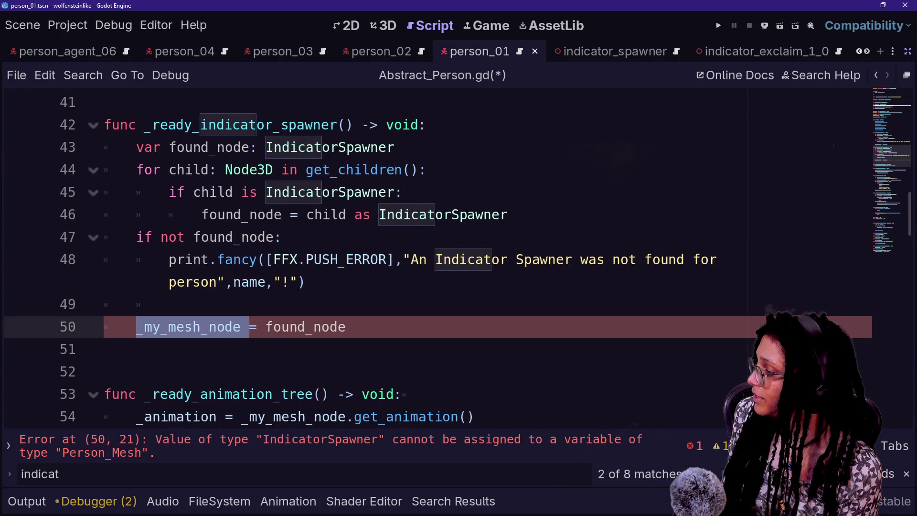
text(_)
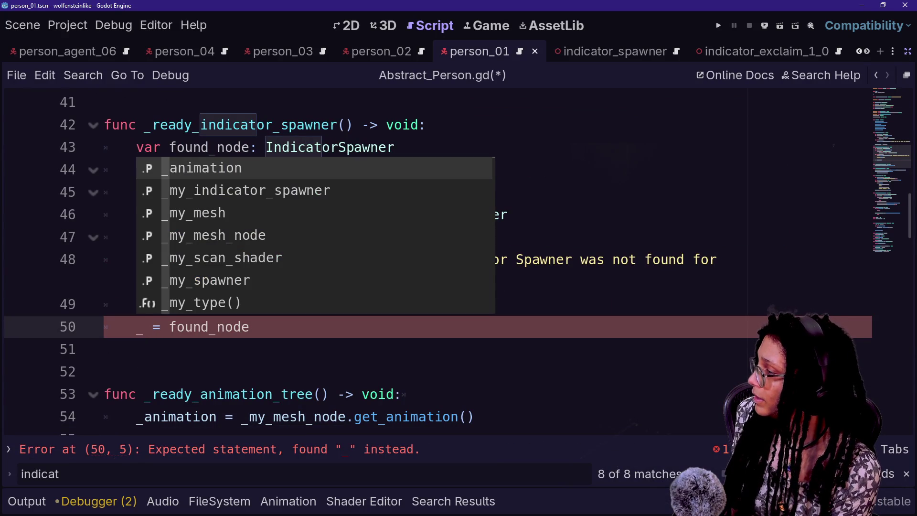
key(Down)
key(Return)
key(ctrl+w)
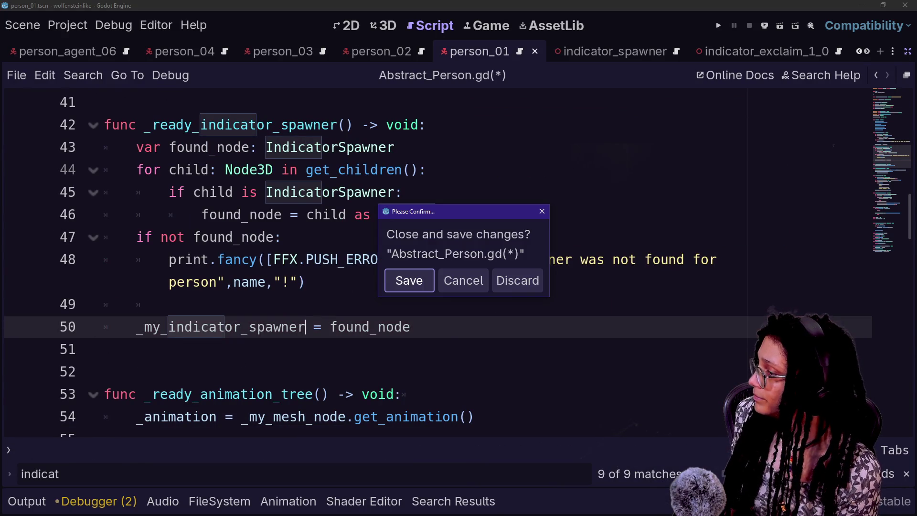
click(514, 287)
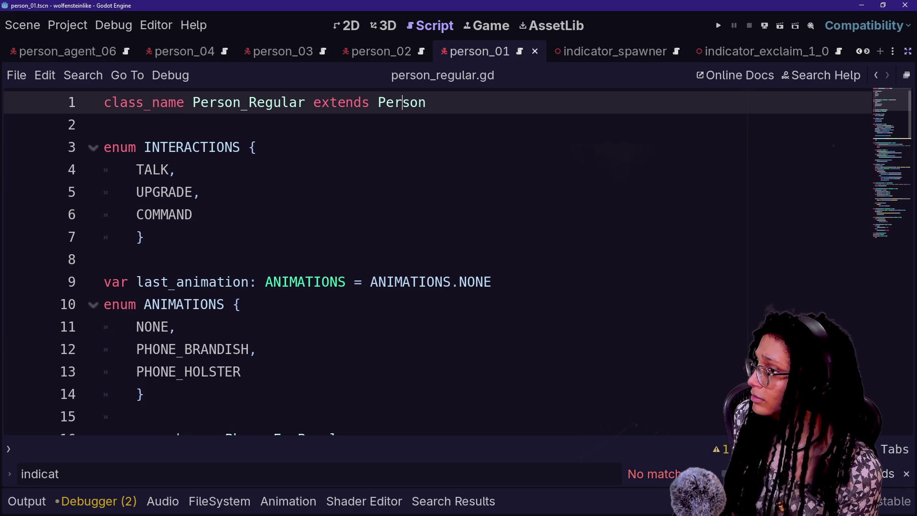
Reopen Abstract_Person.gd by searching 'abs' in Quick Open.
key(shift+alt+o)
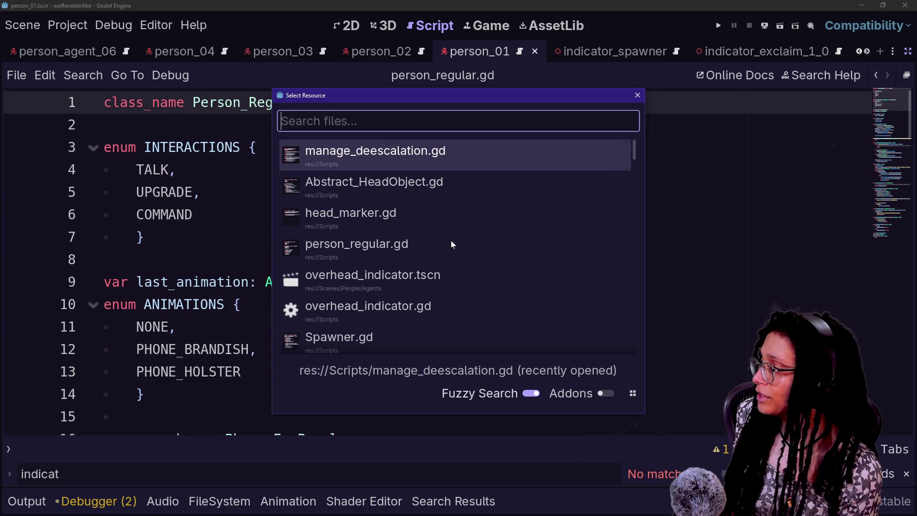
key(Down)
key(Down)
key(Down)
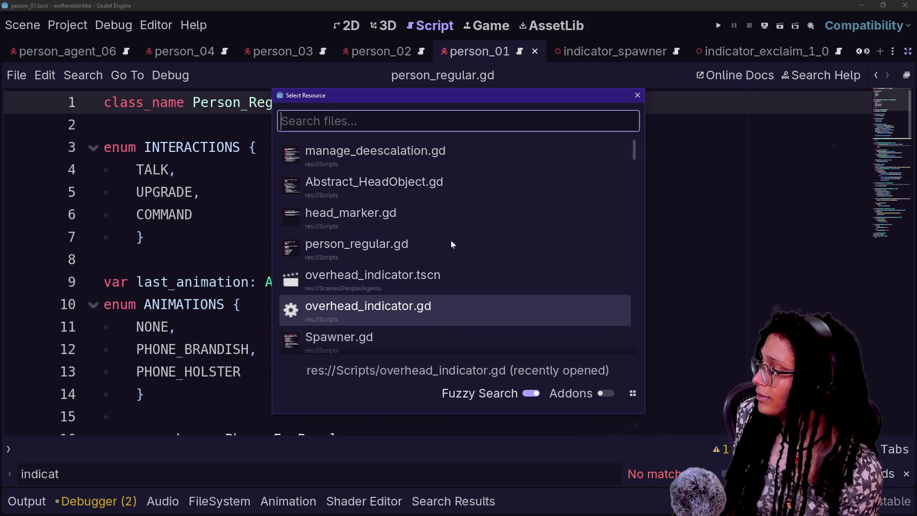
text(person)
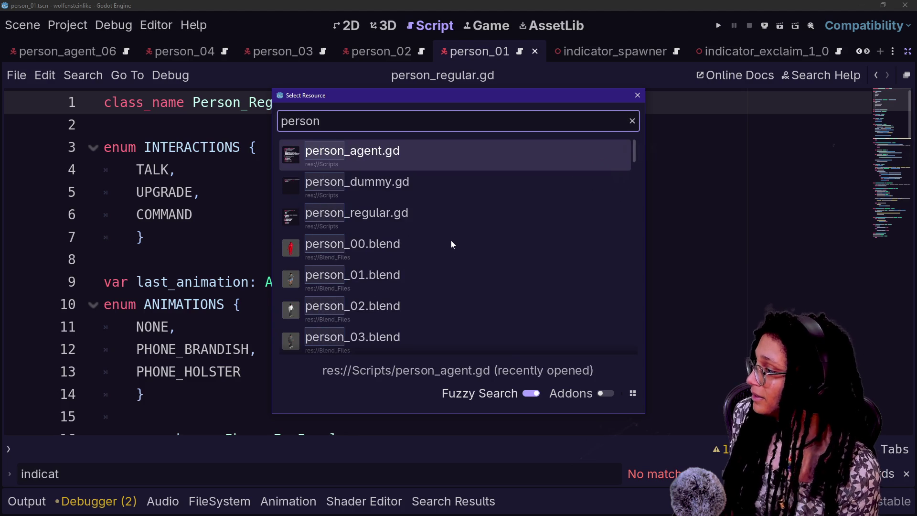
text(abstr)
key(ctrl+a)
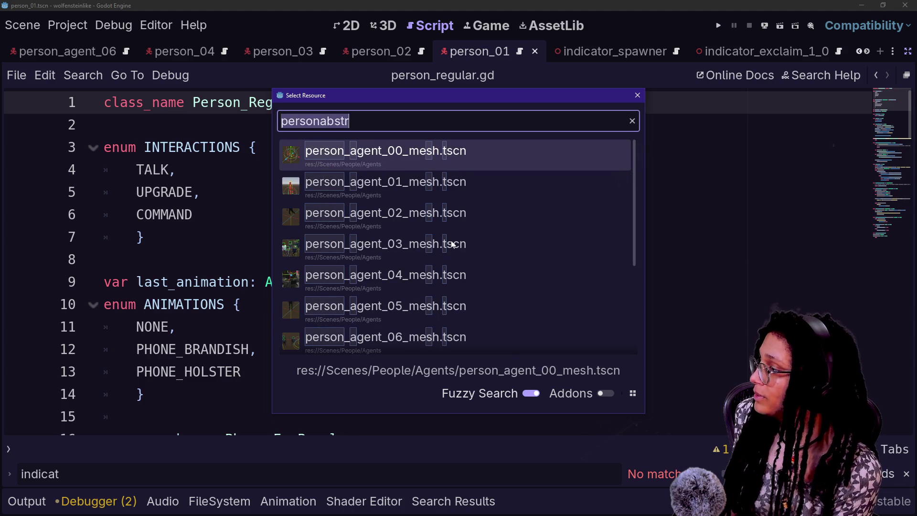
text(abs)
key(Return)
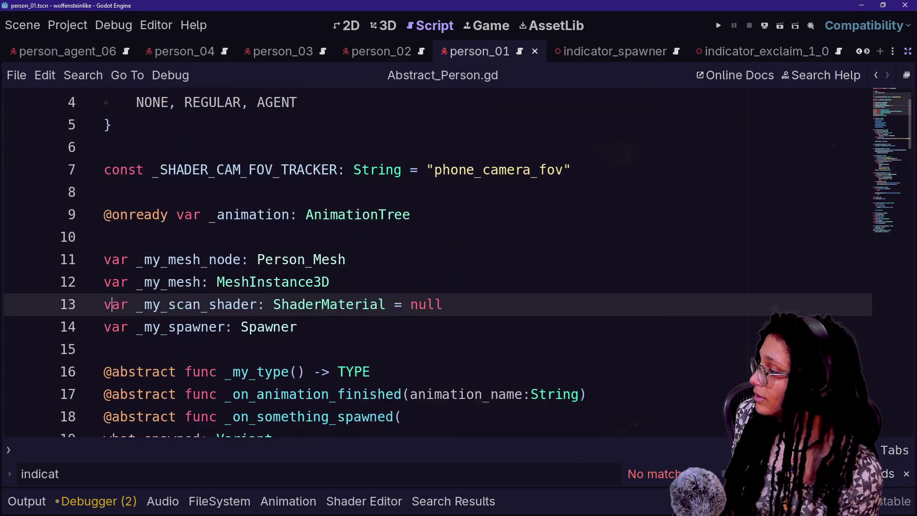
scroll(430, 263, down, 2)
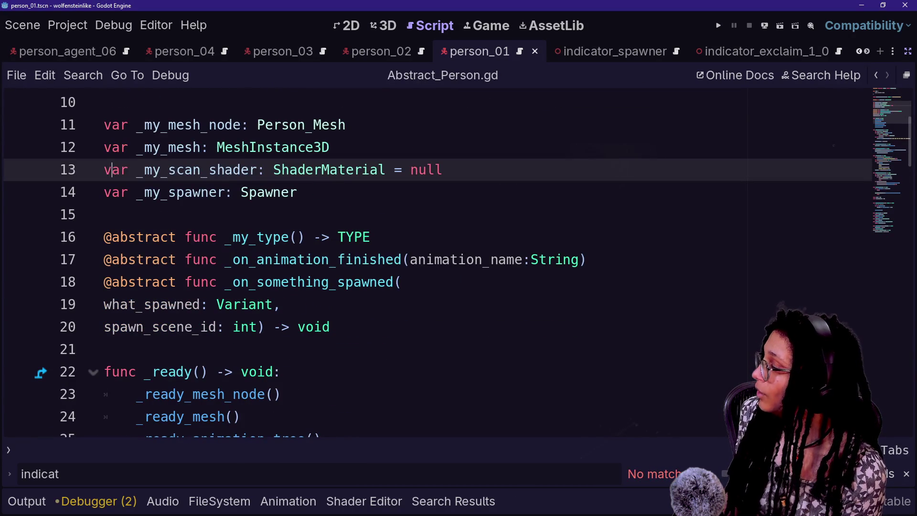
click(330, 147)
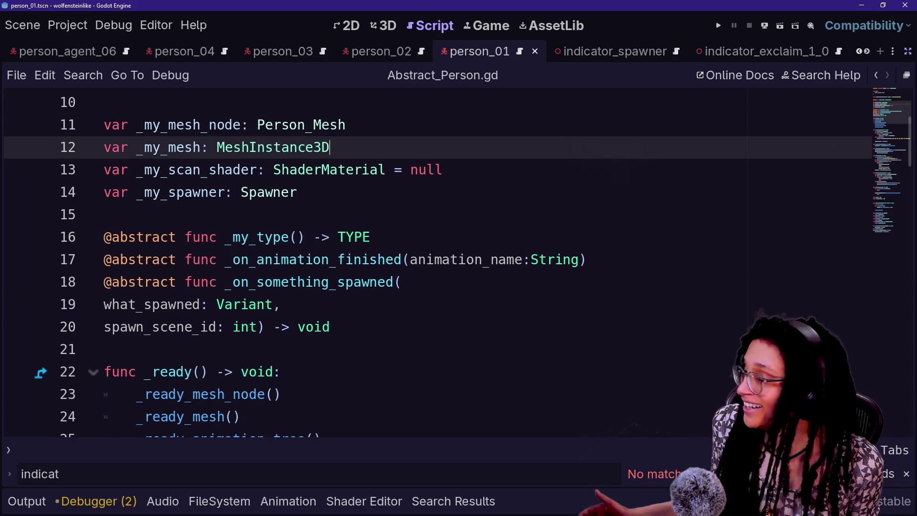
scroll(334, 144, down, 2)
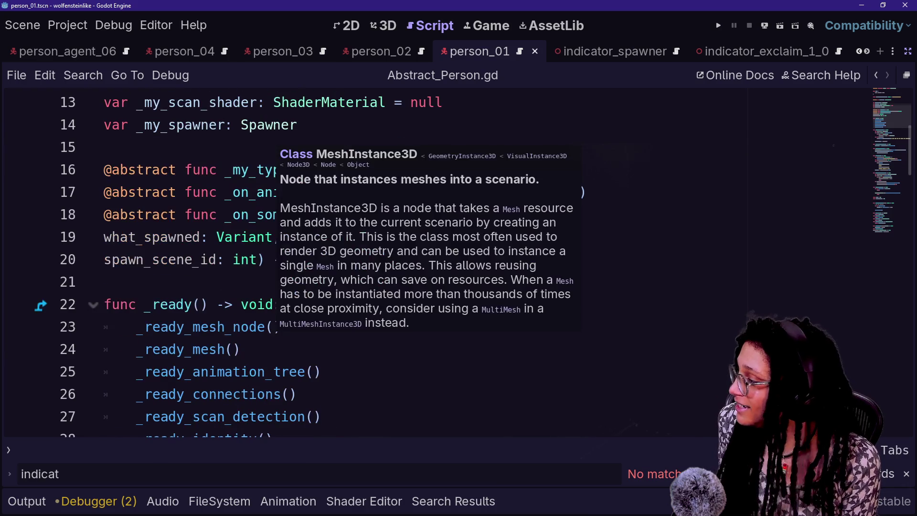
scroll(334, 238, down, 2)
click(335, 213)
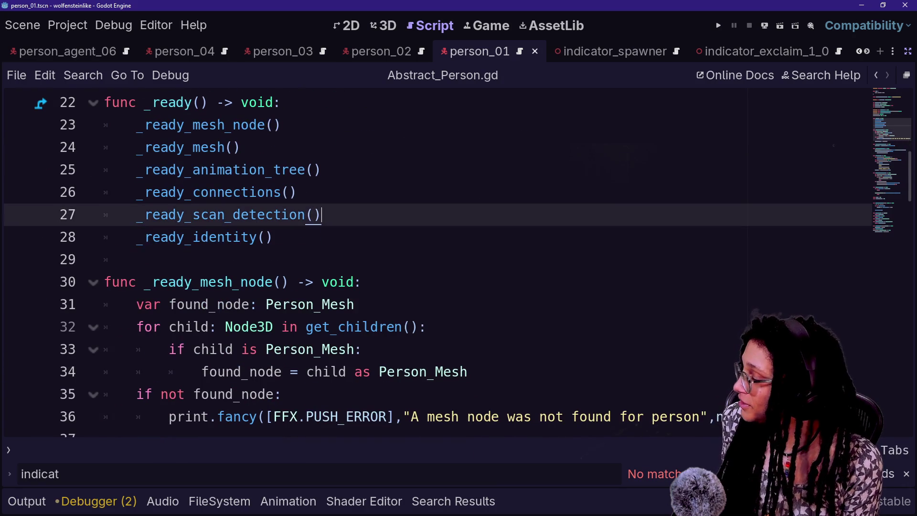
scroll(334, 213, up, 1)
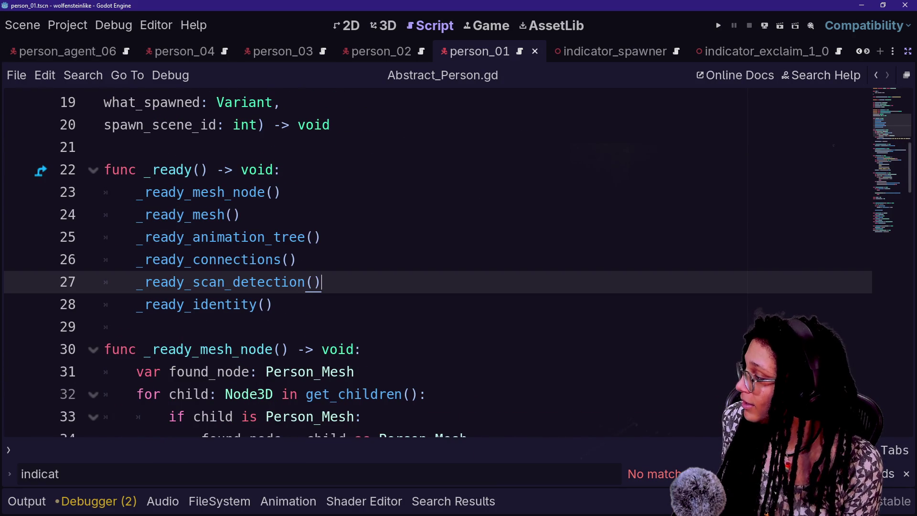
Show the script and method lists and browse the script list.
click(7, 452)
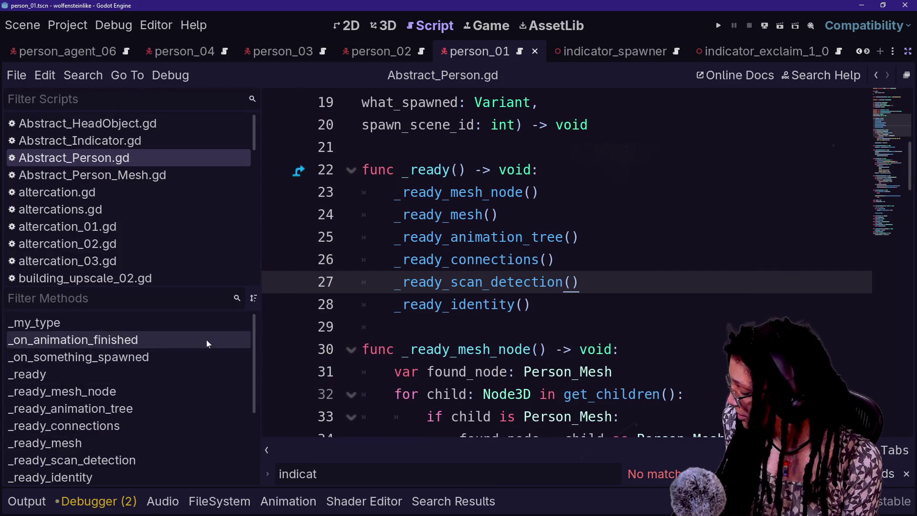
scroll(162, 227, down, 1)
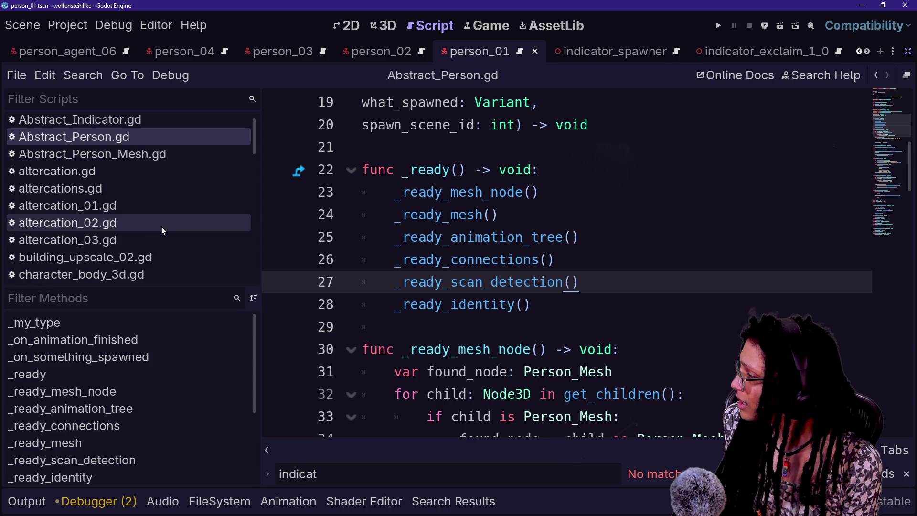
scroll(161, 227, up, 1)
scroll(161, 228, down, 3)
scroll(161, 227, down, 10)
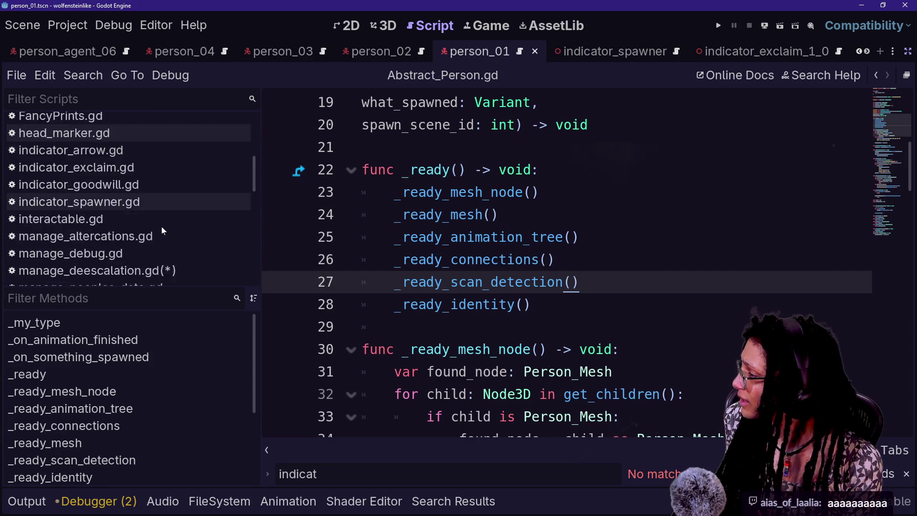
scroll(162, 227, up, 12)
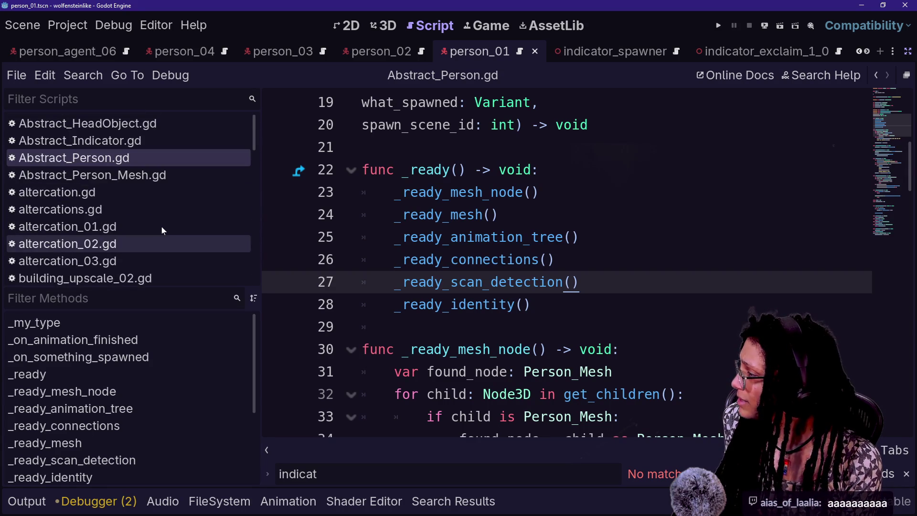
Toggle the side docks with distraction-free mode, removing a stray plus sign on line 26.
drag(507, 192, 499, 214)
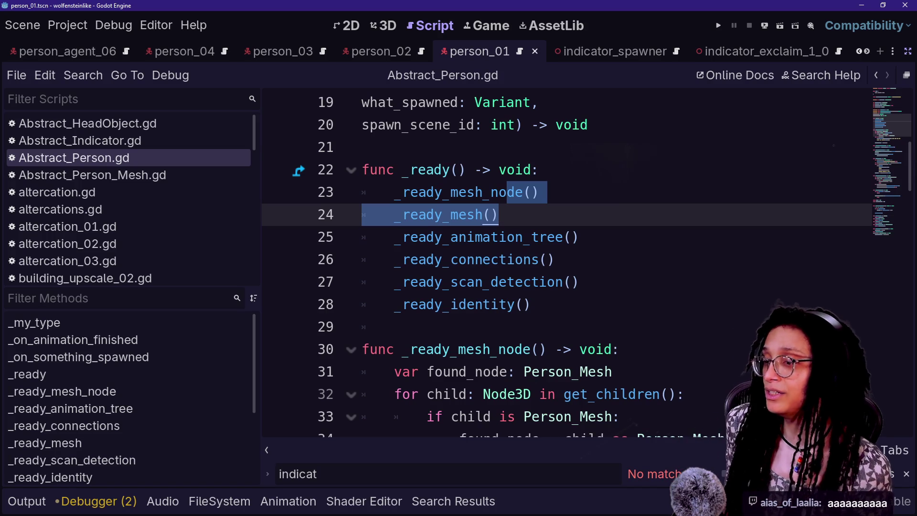
click(555, 259)
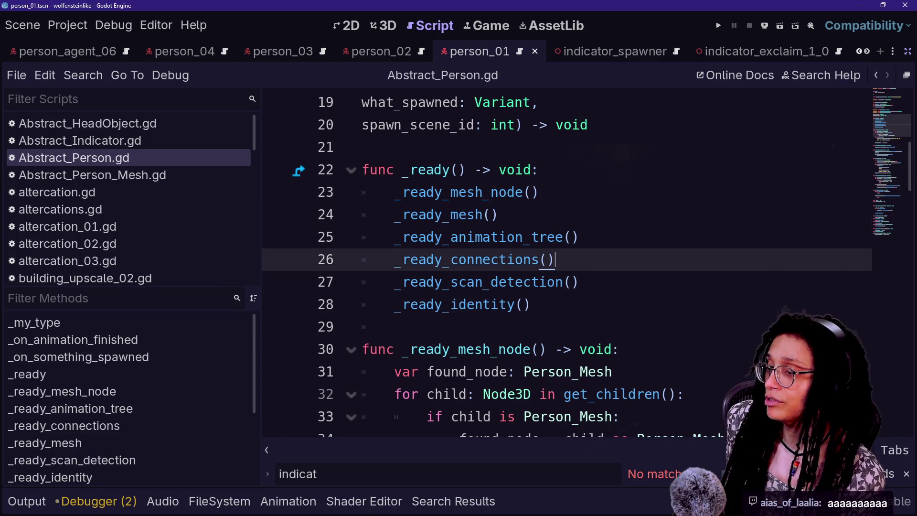
key(ctrl+shift+F11)
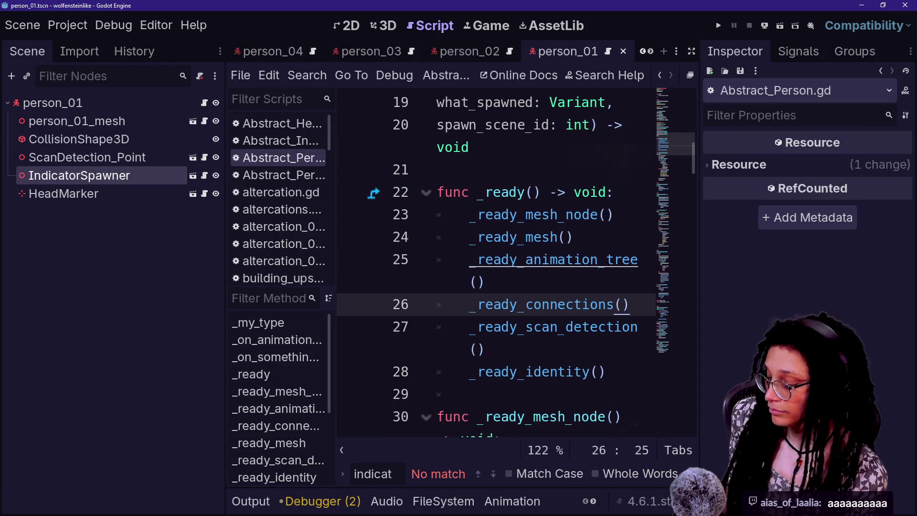
text(+)
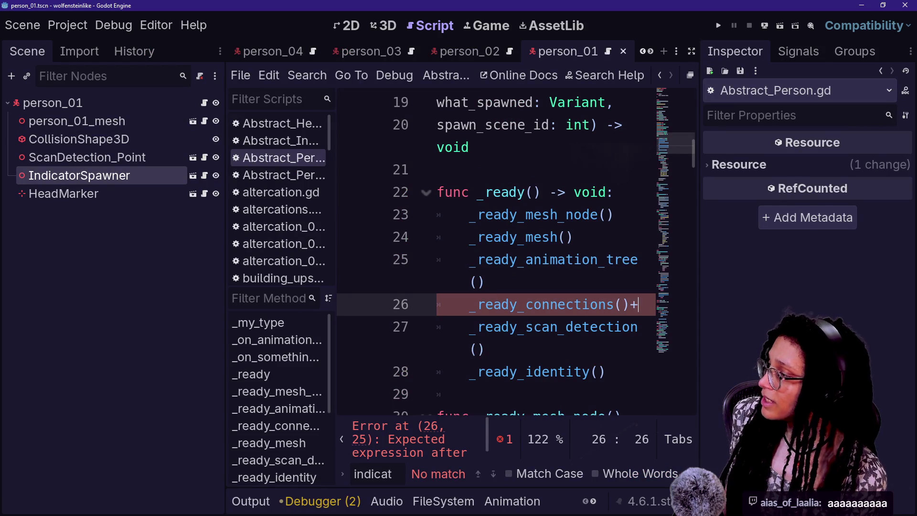
key(BackSpace)
click(557, 259)
key(ctrl+shift+F11)
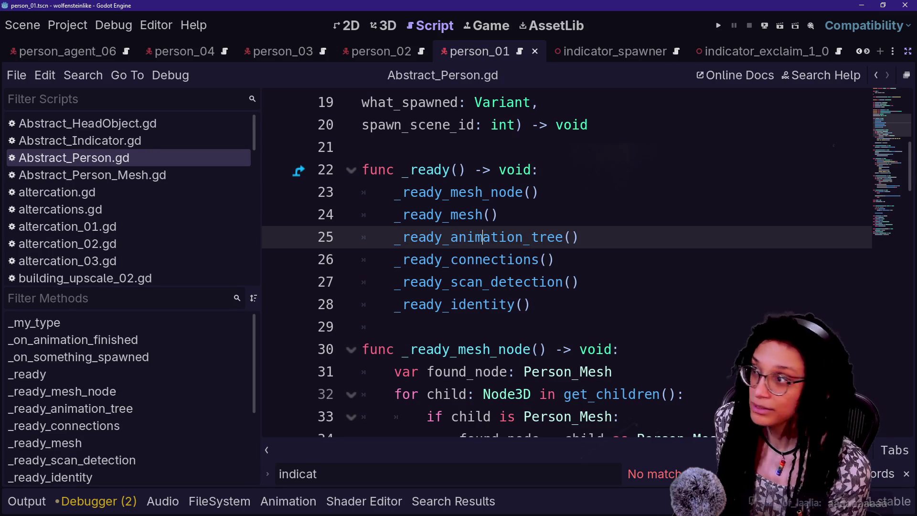
Narrow the script list and add a _ready_indicator_spawner() call after _ready_mesh_node in _ready.
mouse_move(261, 195)
mouse_down()
mouse_move(154, 195)
mouse_move(165, 195)
mouse_up()
click(389, 192)
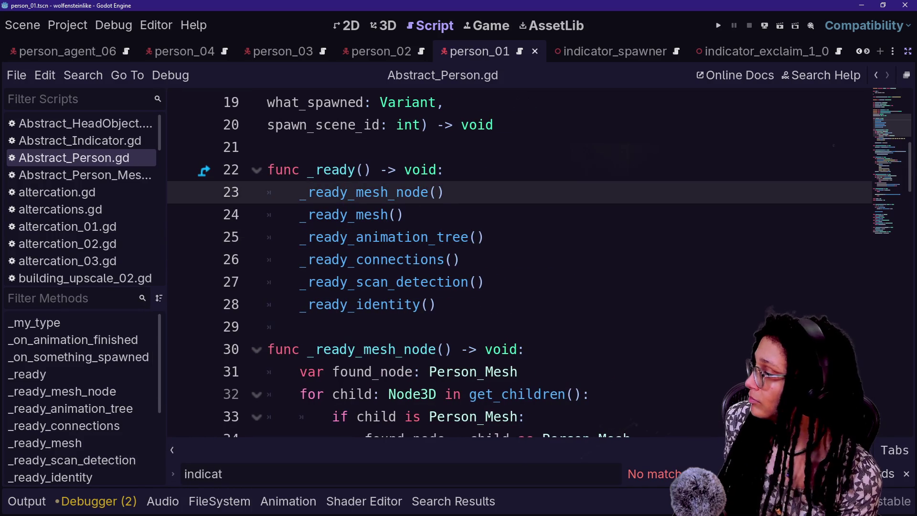
key(Return)
text(_ready_)
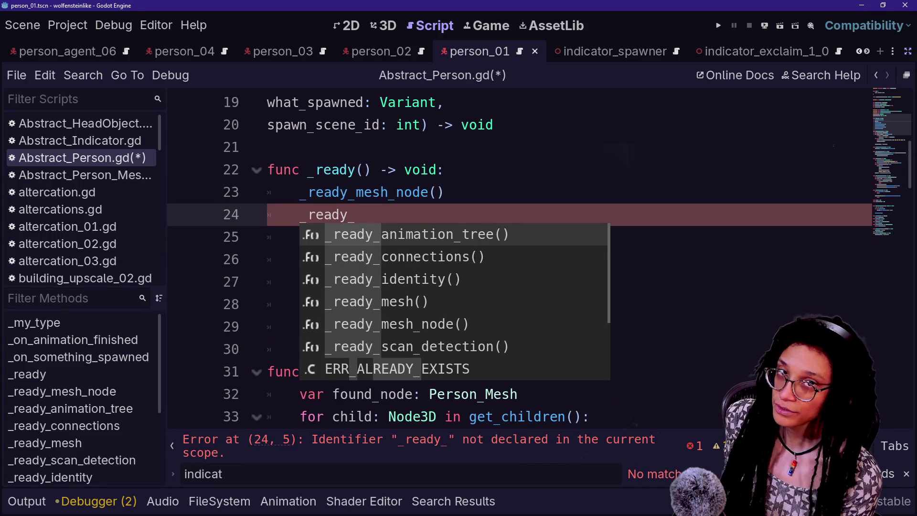
text(s)
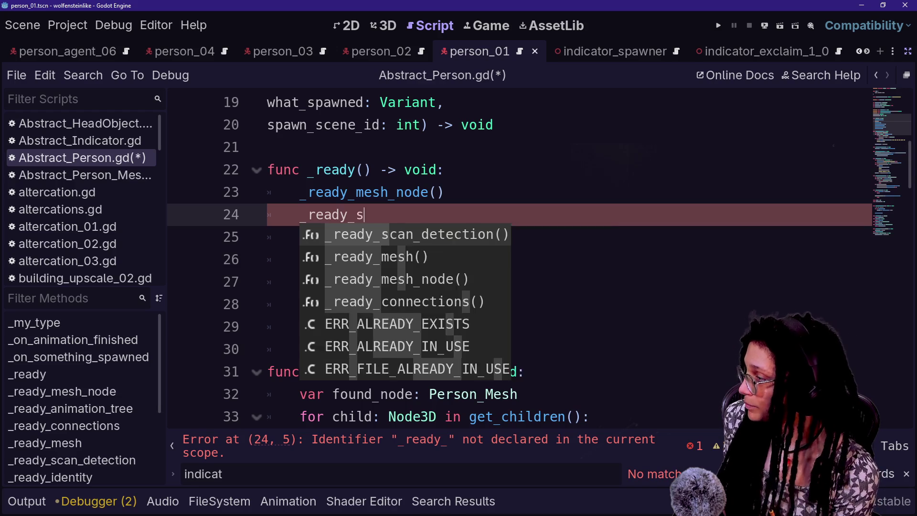
key(BackSpace)
text(indicator_spawner()
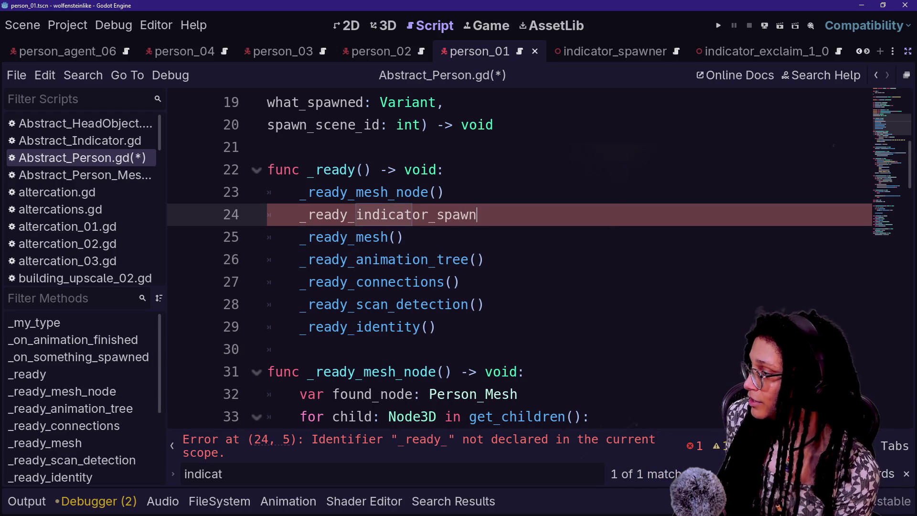
Duplicate the whole _ready_mesh_node function below the original.
scroll(525, 258, down, 3)
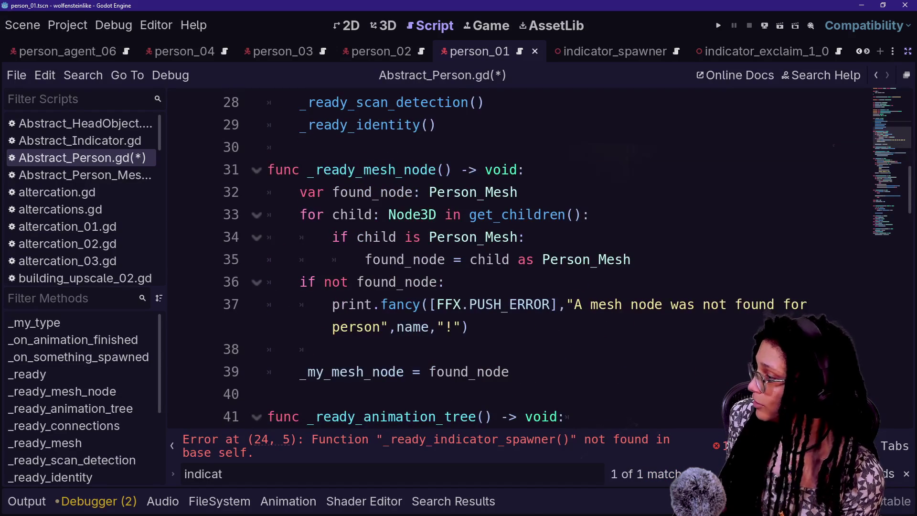
drag(509, 372, 267, 169)
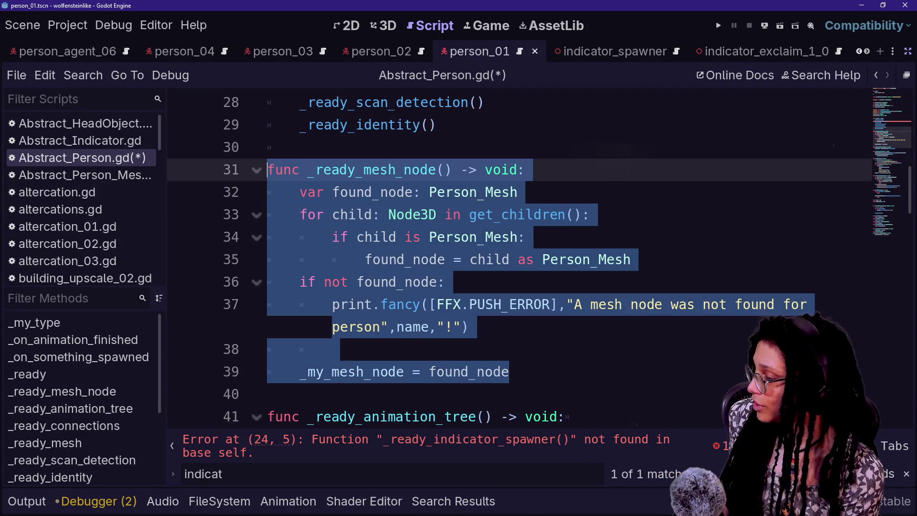
key(ctrl+c)
click(286, 394)
key(Return)
key(ctrl+v)
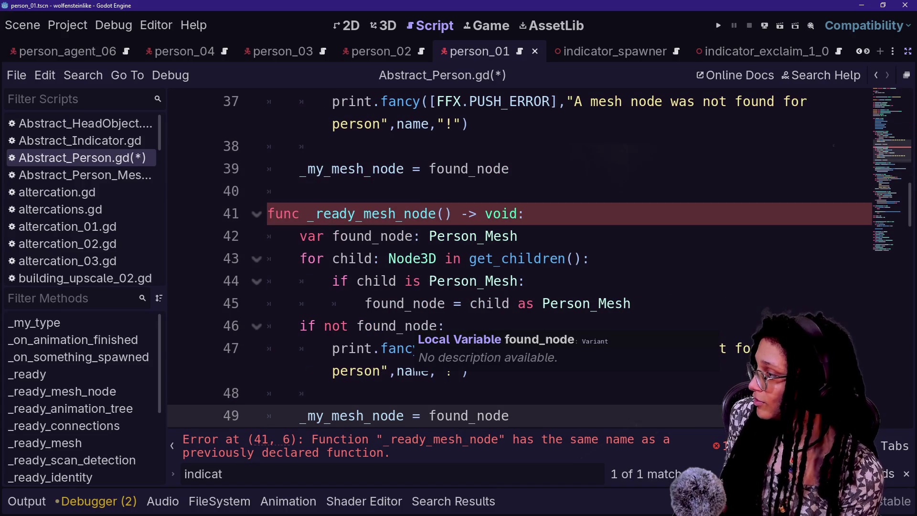
Rename the duplicated function to _ready_indicator_spawner.
drag(358, 213, 437, 213)
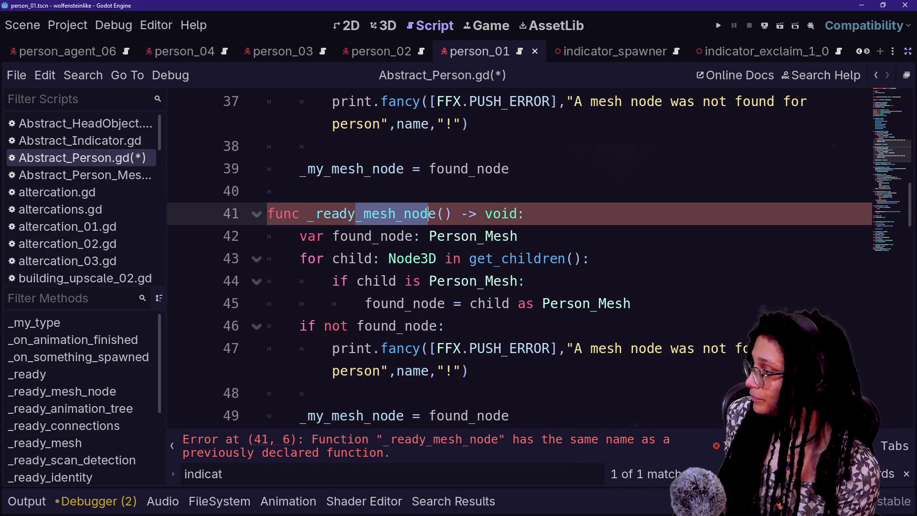
text(+ie)
text(n)
key(BackSpace)
key(BackSpace)
key(BackSpace)
text(_indicator_spawn)
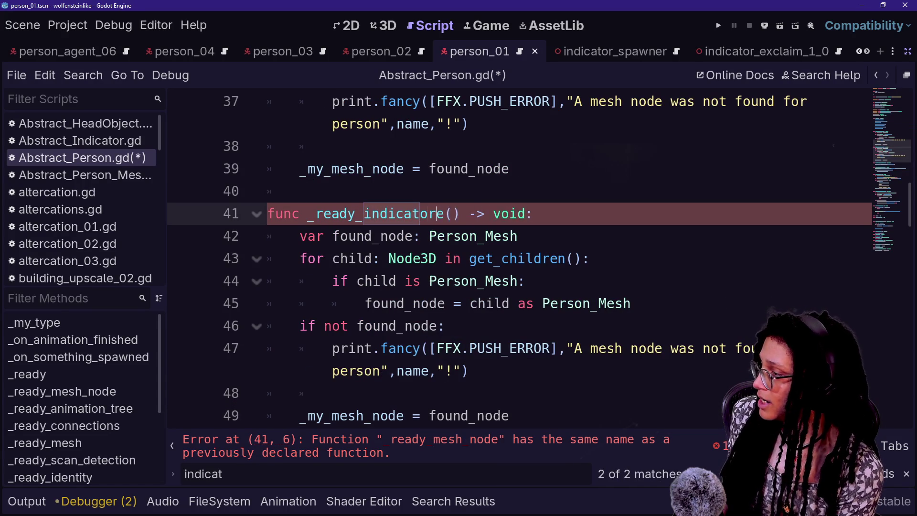
key(BackSpace)
text(r)
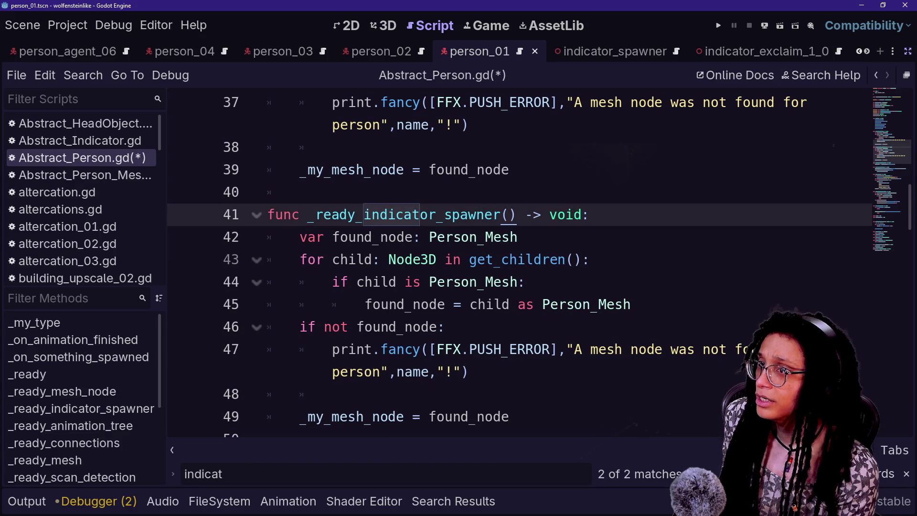
Replace every Person_Mesh type name in the new function with IndicatorSpawner.
click(356, 260)
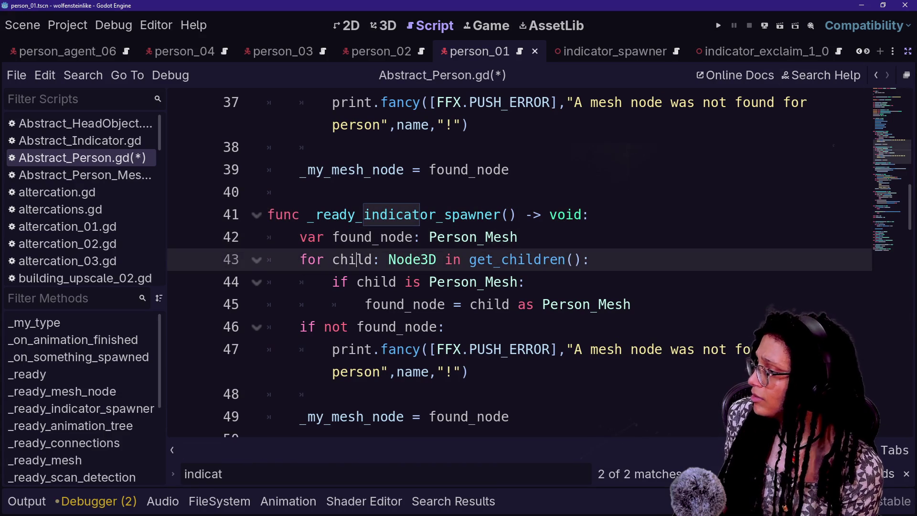
double_click(472, 237)
key(ctrl+d)
key(ctrl+d)
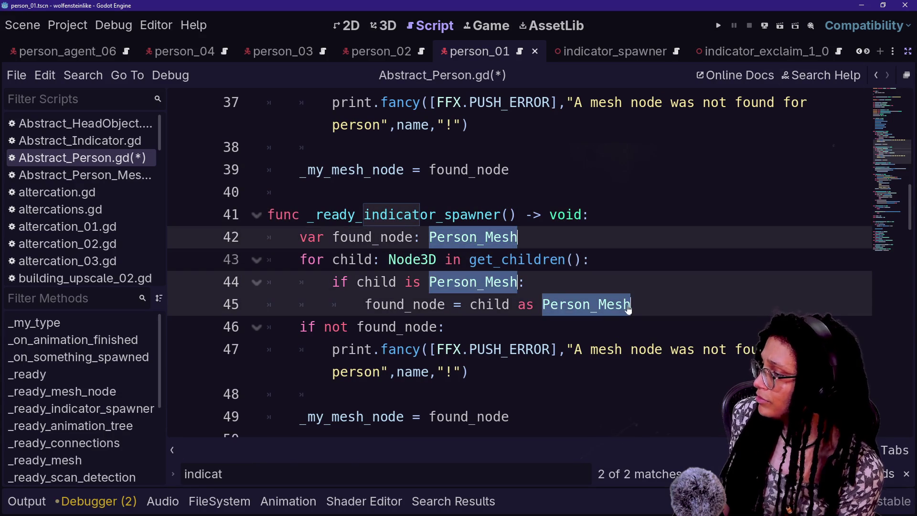
text(Indicator_Spaw)
key(BackSpace)
key(BackSpace)
key(BackSpace)
key(BackSpace)
text(Spaw)
click(406, 304)
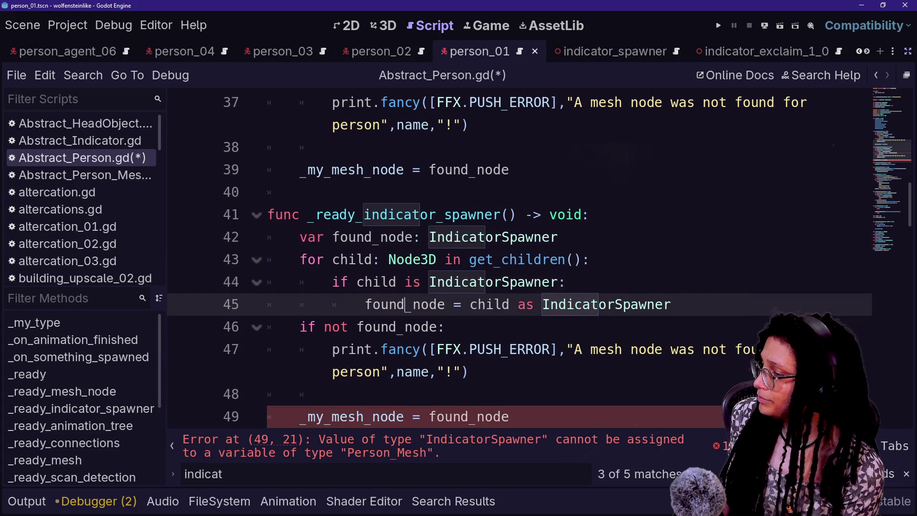
Change the error message to "An IndicatorSpawner was not found".
drag(591, 349, 664, 349)
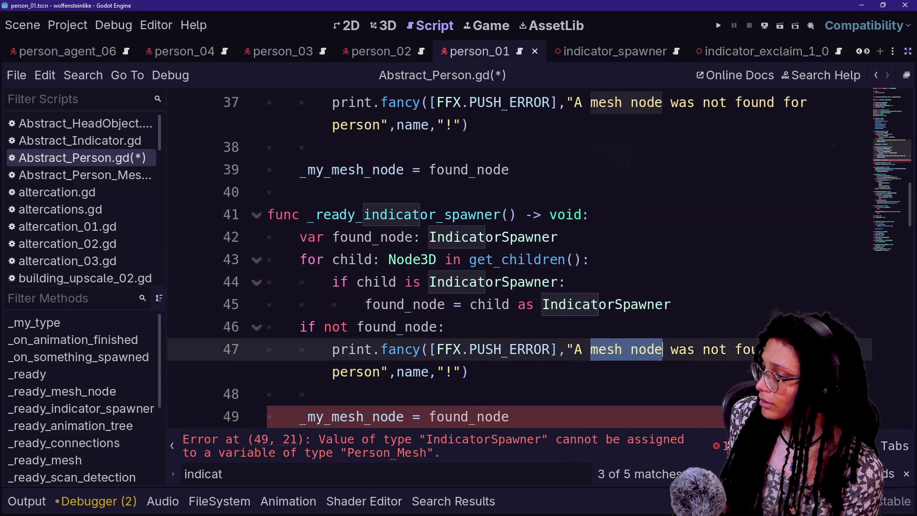
key(BackSpace)
key(BackSpace)
text(n Inidav)
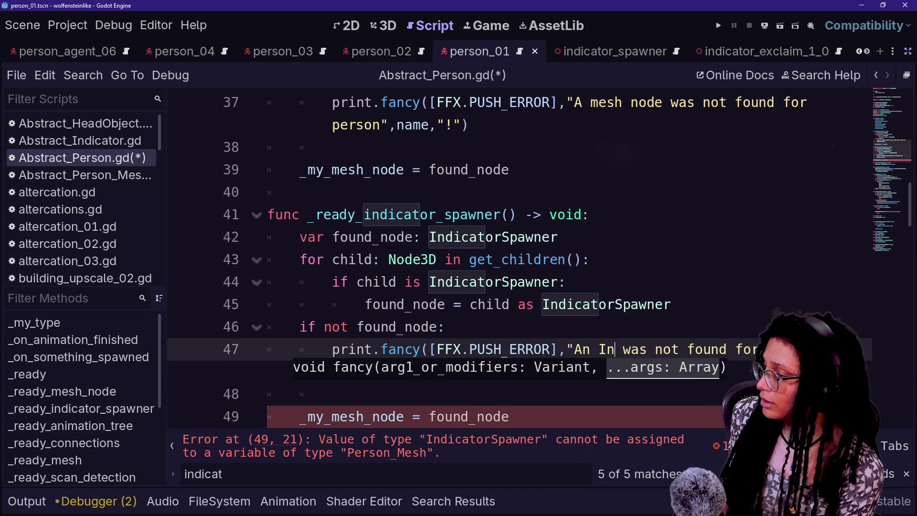
key(BackSpace)
key(BackSpace)
key(BackSpace)
text(dicatorSpawner)
click(477, 282)
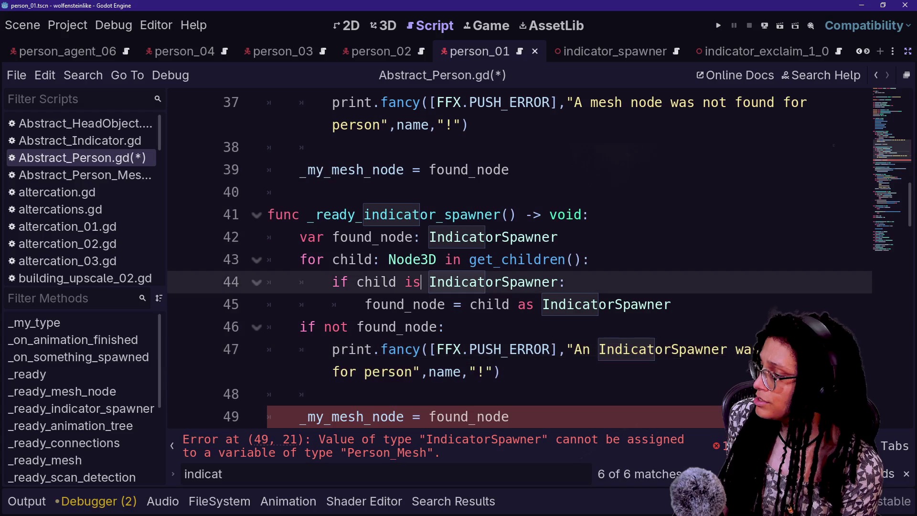
scroll(478, 349, down, 1)
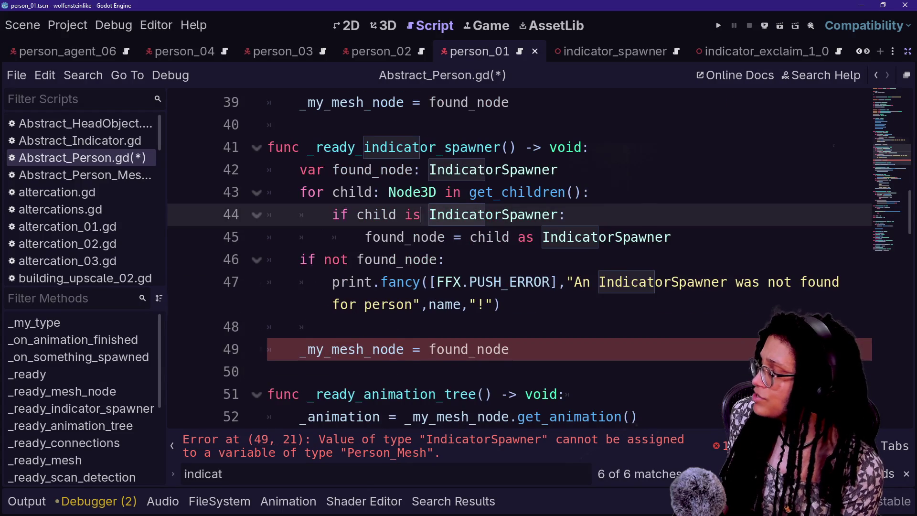
scroll(344, 349, up, 11)
scroll(344, 349, down, 2)
scroll(344, 349, up, 2)
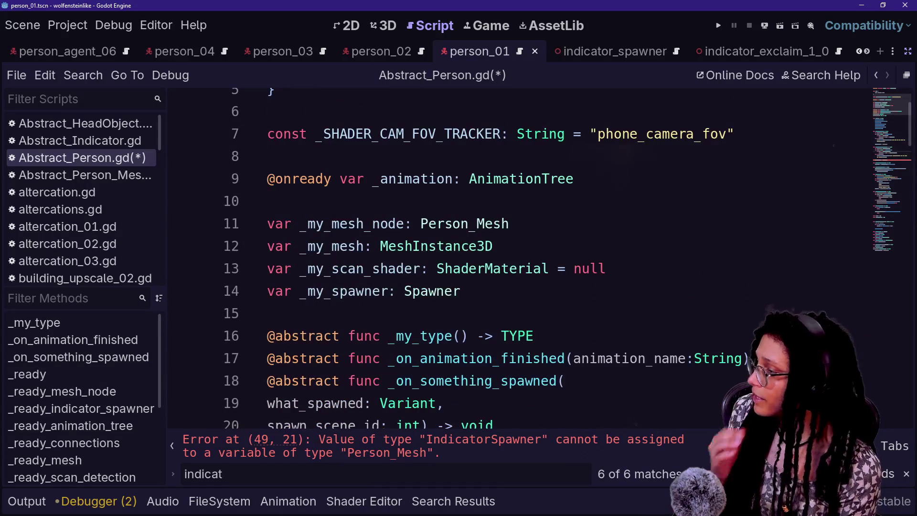
click(492, 246)
Declare a member variable _my_indicator_spawner of type IndicatorSpawner on line 13.
key(Return)
key(BackSpace)
key(Return)
text(var _my_)
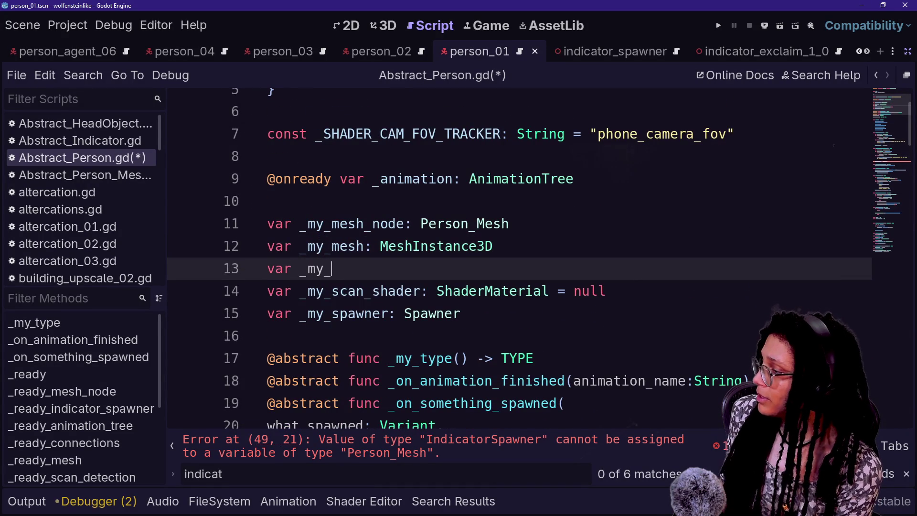
text(indicator_spawn)
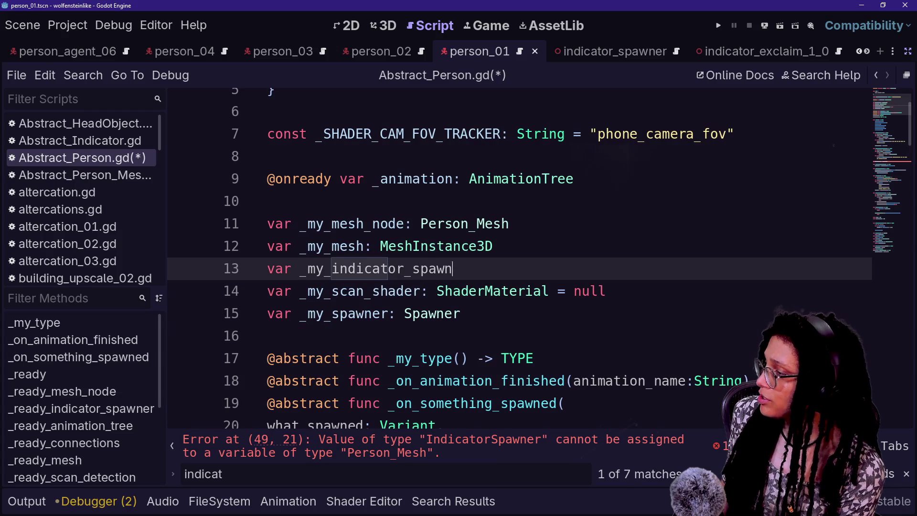
text(er: INdi)
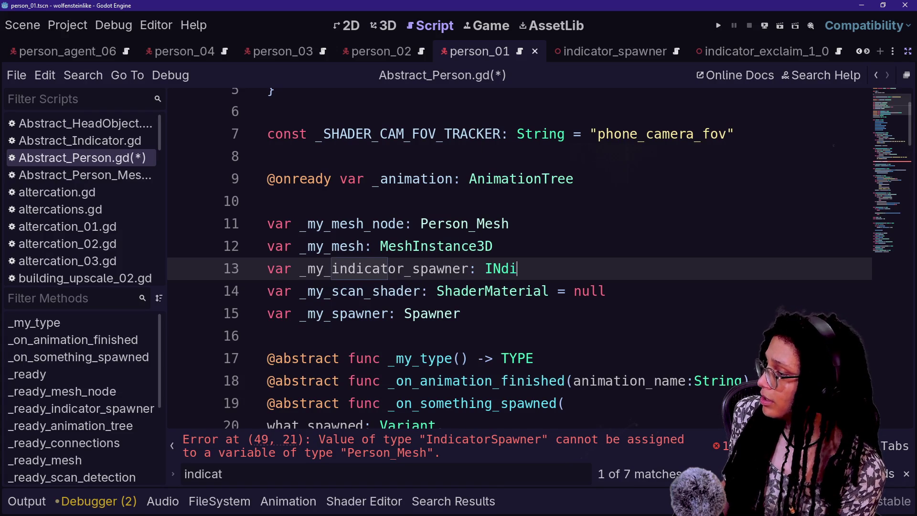
key(BackSpace)
key(BackSpace)
text(nd)
key(Down)
key(Return)
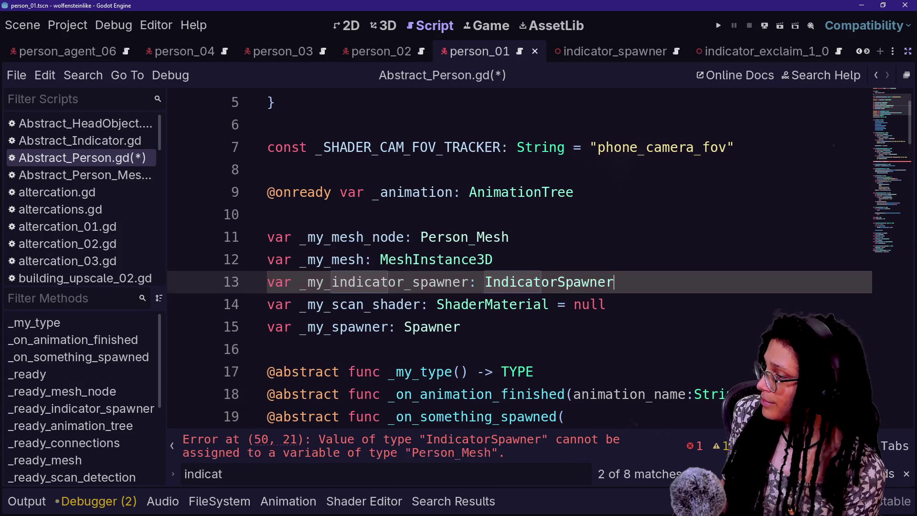
Assign found_node to _my_indicator_spawner on line 50 and save the script.
key(F3)
scroll(477, 258, down, 7)
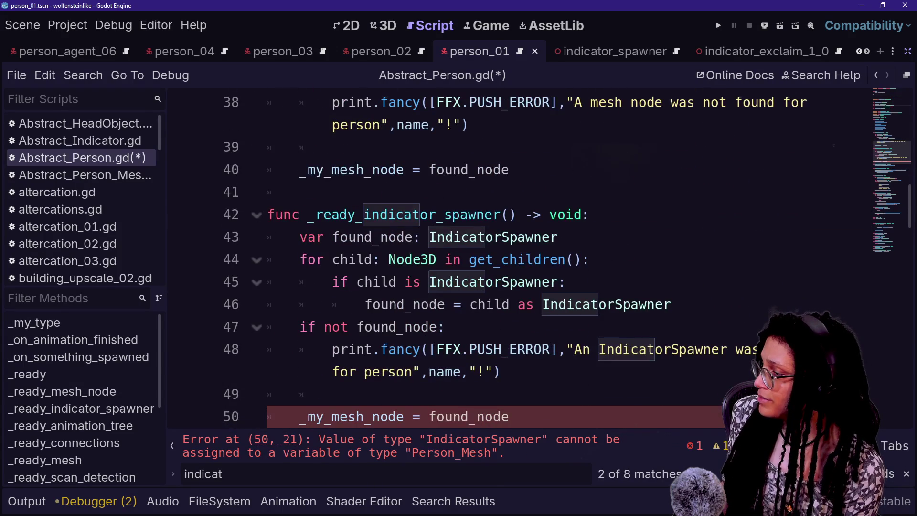
scroll(477, 257, down, 1)
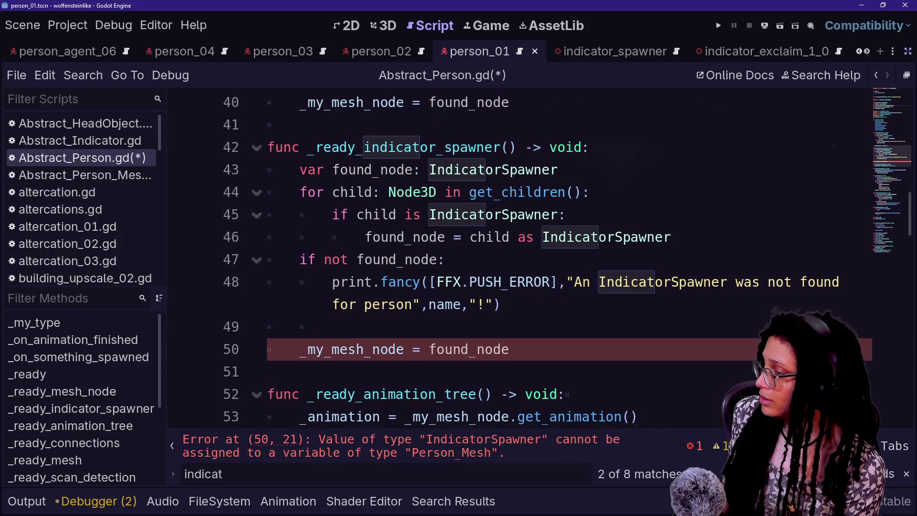
drag(332, 349, 413, 349)
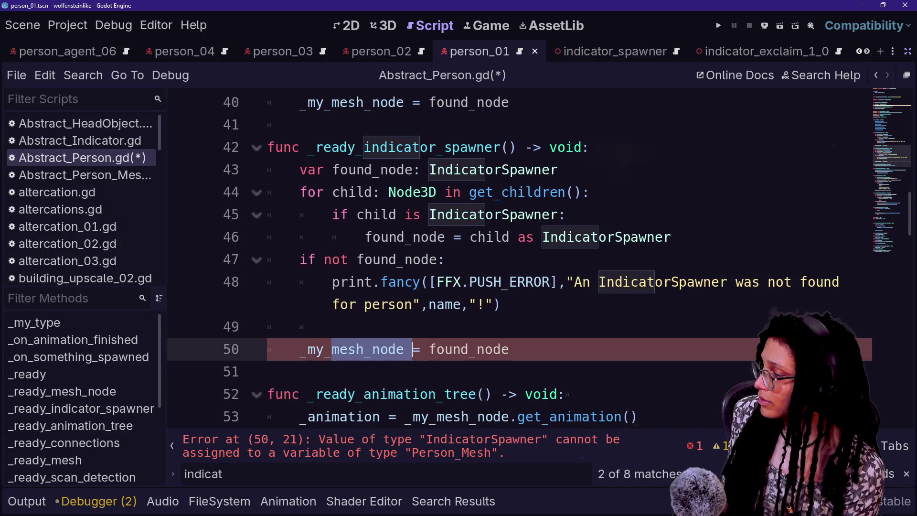
text(in)
key(Return)
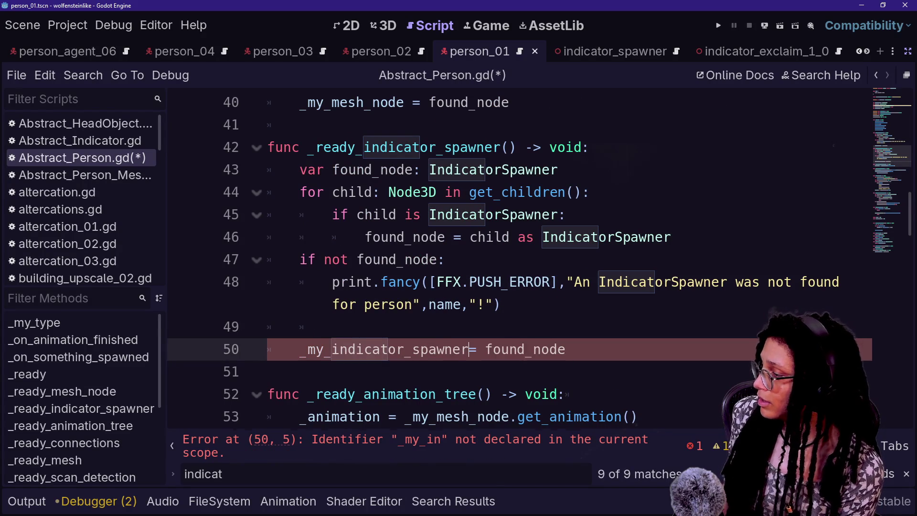
click(369, 192)
scroll(369, 192, up, 6)
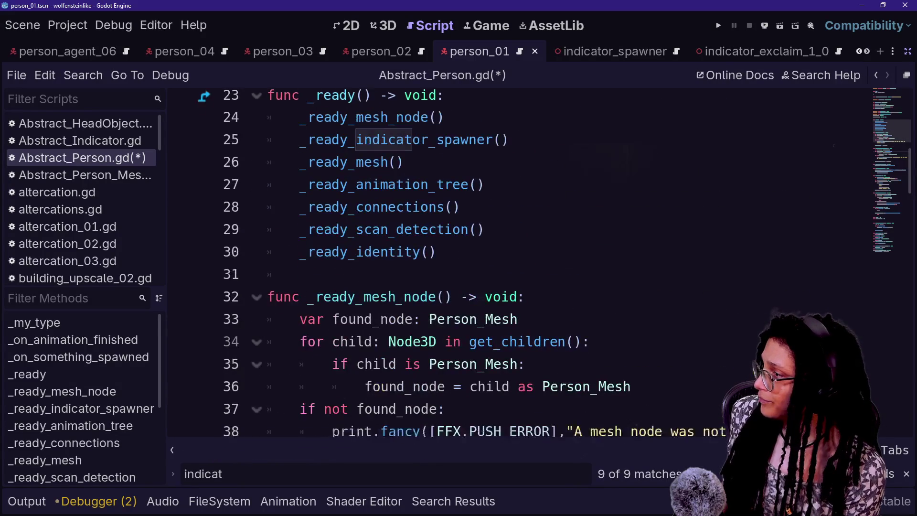
drag(356, 147, 469, 147)
key(ctrl+s)
Scroll down to _physics_process and the get_ functions.
scroll(469, 238, down, 6)
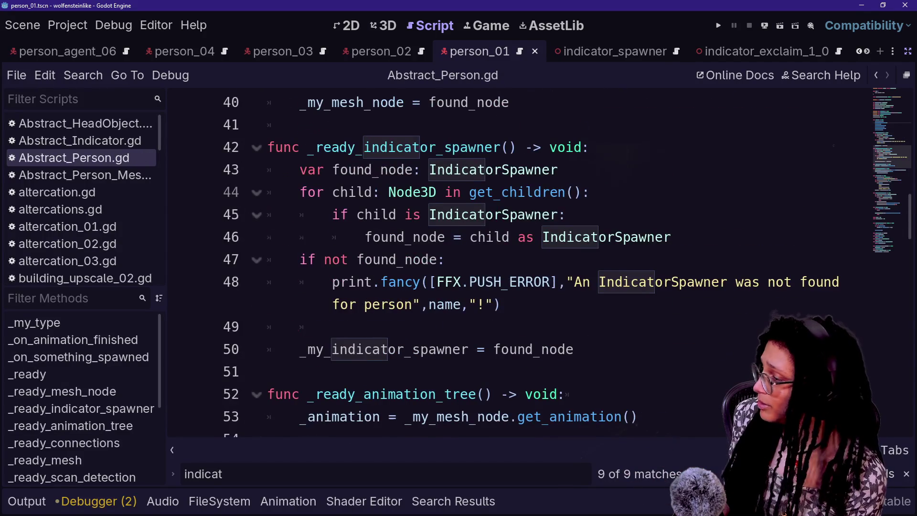
scroll(469, 239, down, 4)
scroll(469, 263, down, 1)
scroll(469, 263, up, 4)
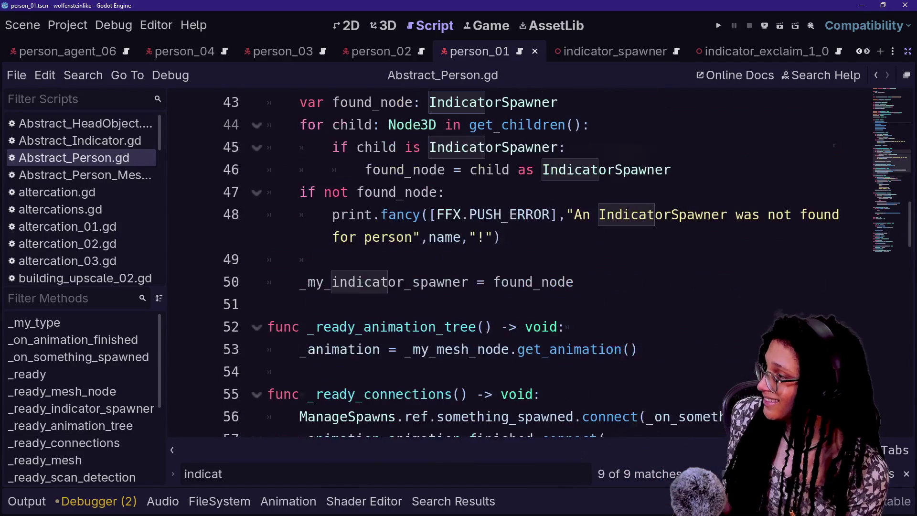
scroll(470, 263, up, 1)
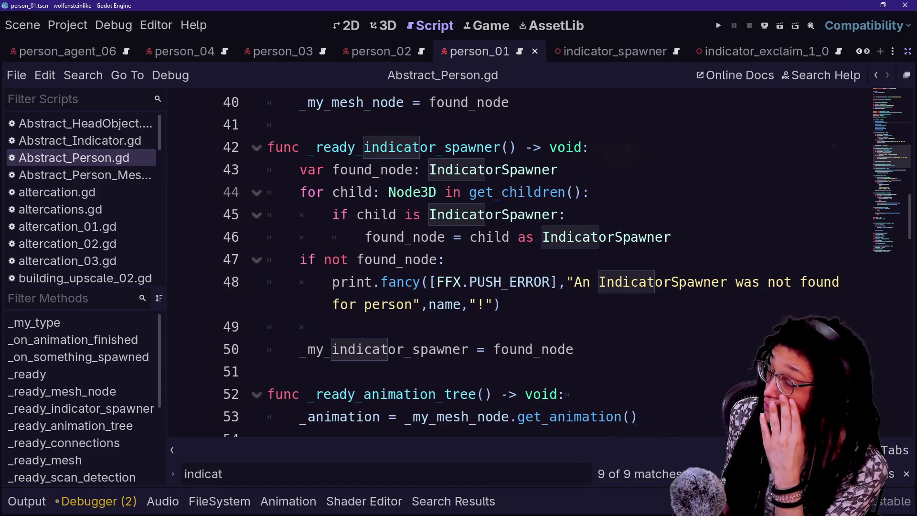
scroll(469, 263, down, 10)
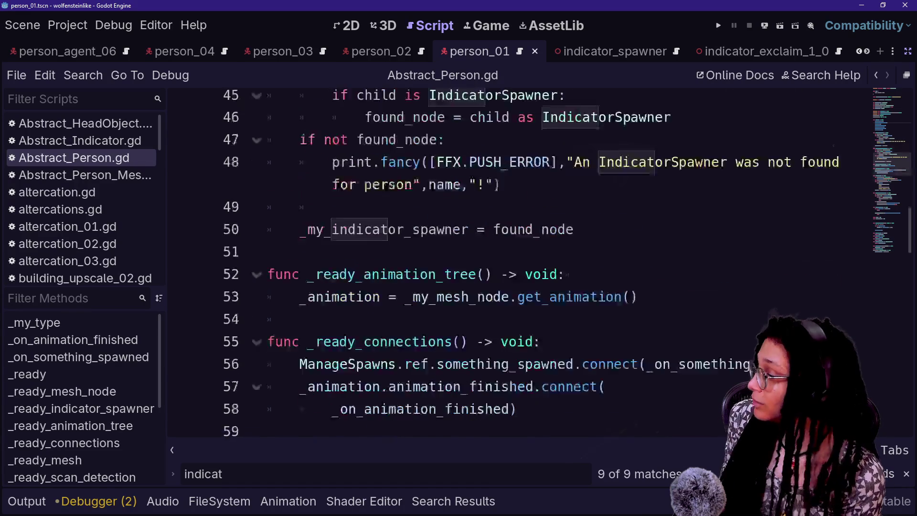
scroll(469, 263, down, 8)
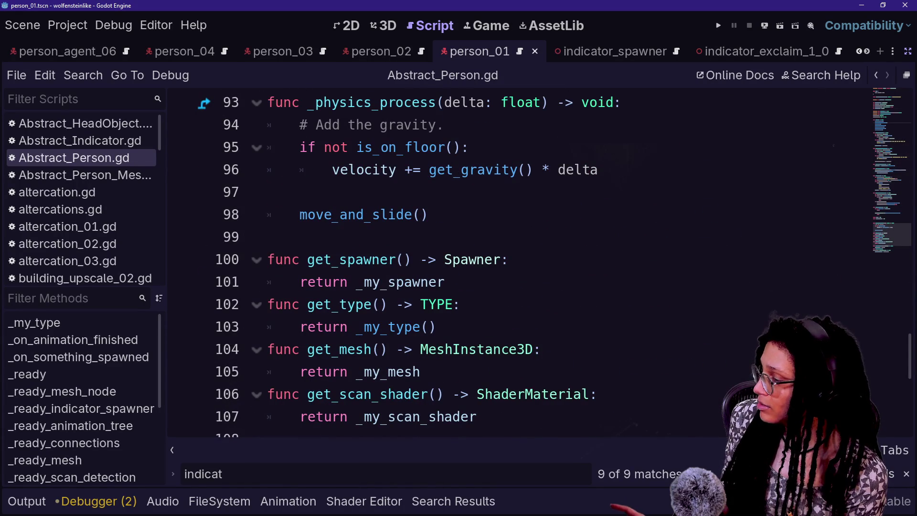
Add a get_indicator_spawner() -> IndicatorSpawner getter returning _my_indicator_spawner, and save.
mouse_move(429, 283)
click(420, 371)
key(Return)
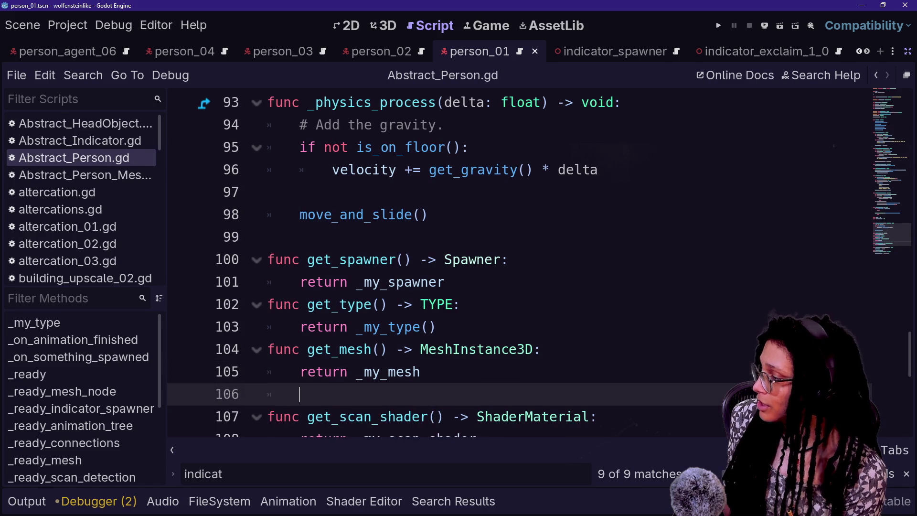
key(BackSpace)
text(func get_)
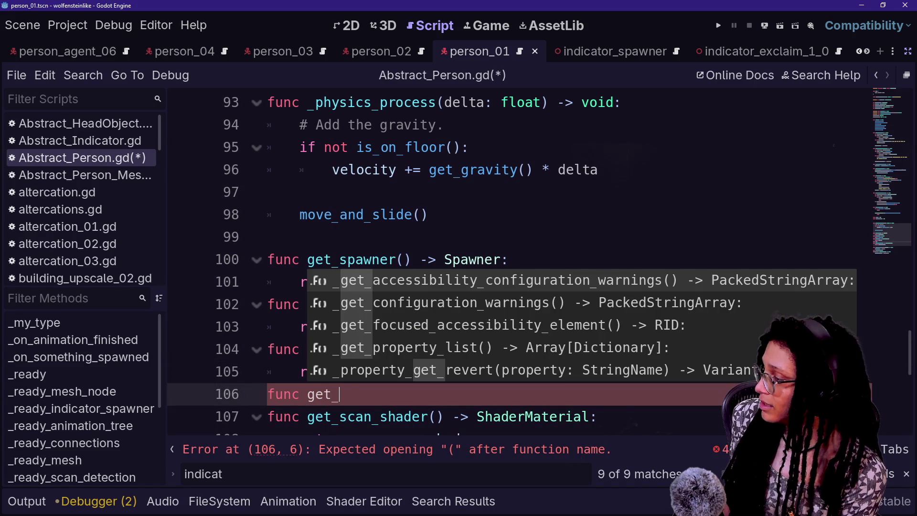
text(indicator_spaw)
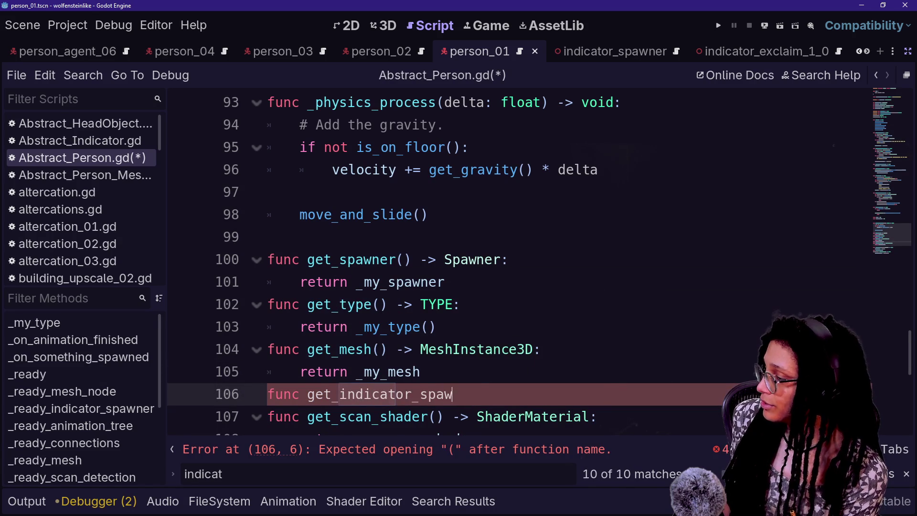
text(ner() -> Ind)
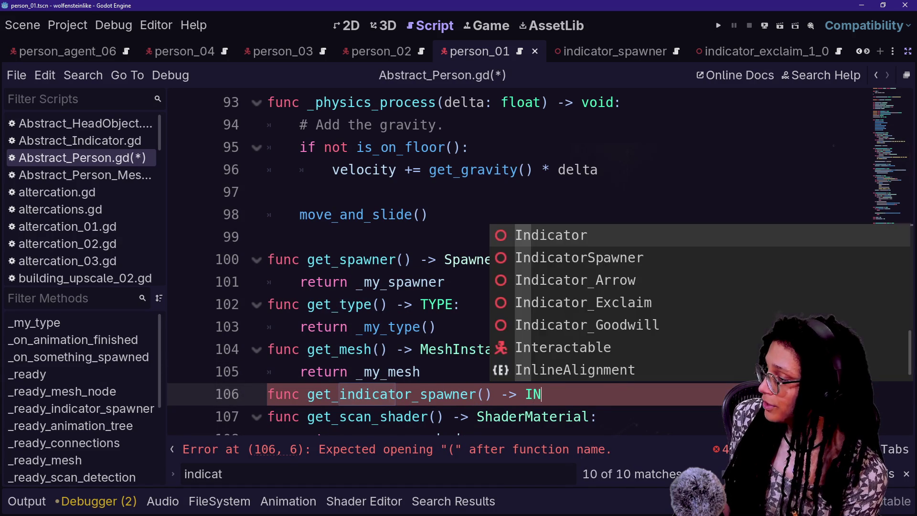
key(Down)
key(Return)
text(:)
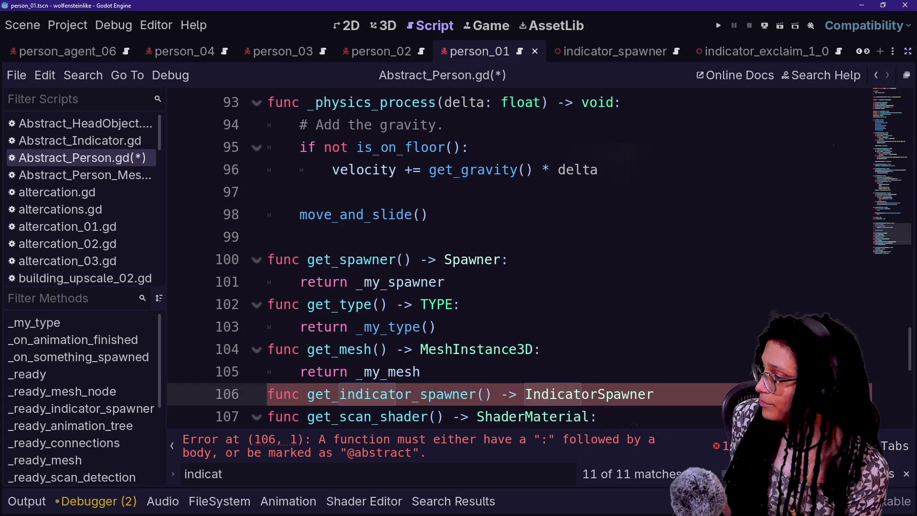
key(Return)
text(return _my)
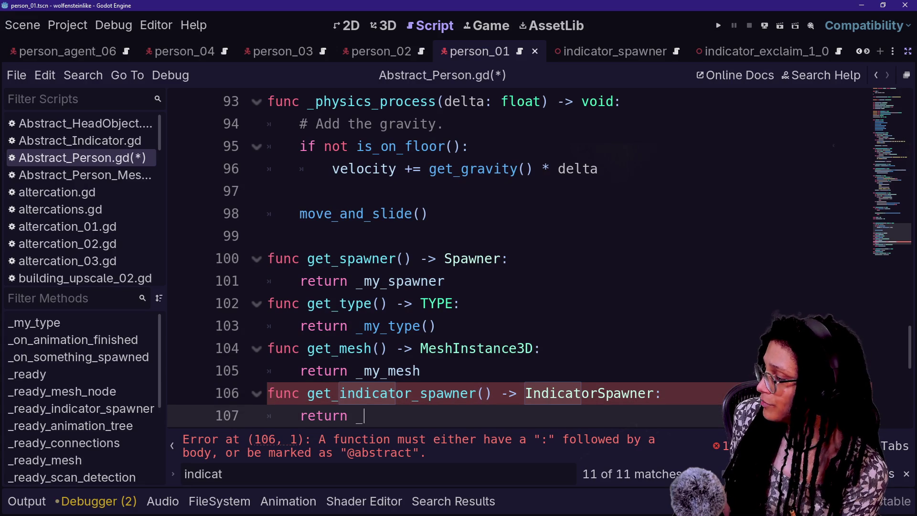
key(Return)
click(461, 304)
key(ctrl+s)
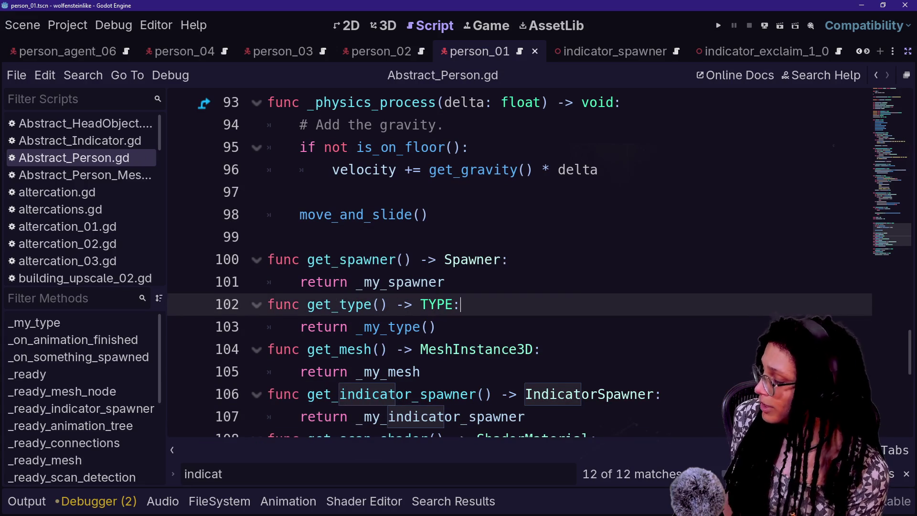
Open the quick file finder briefly and dismiss it without opening a file.
key(shift+alt+o)
key(Down)
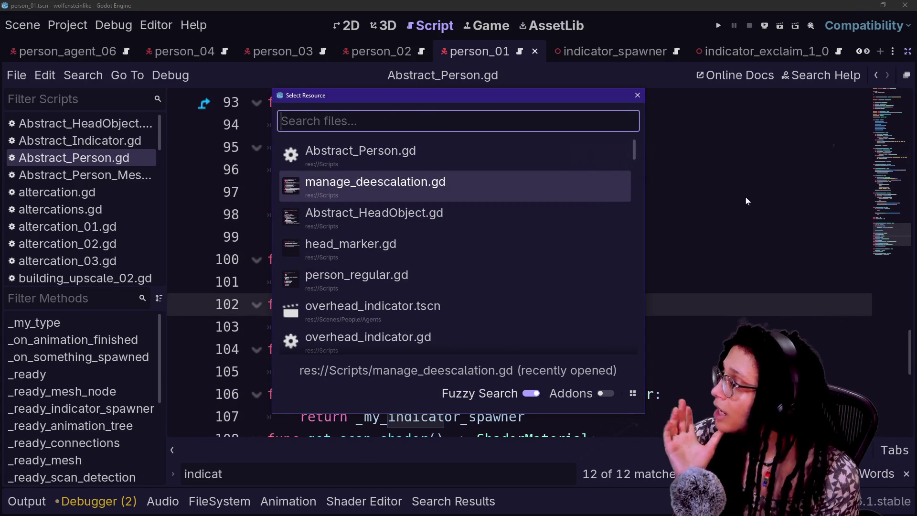
key(Escape)
scroll(525, 263, up, 20)
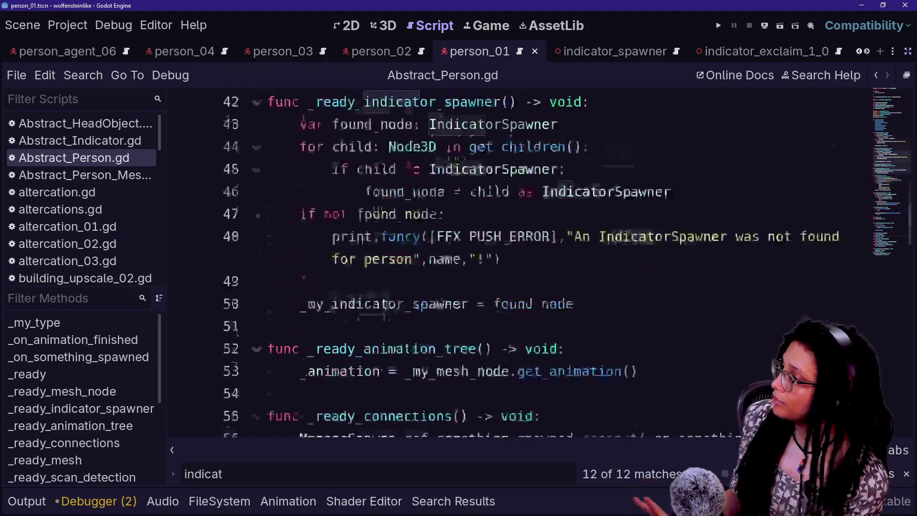
scroll(525, 263, up, 4)
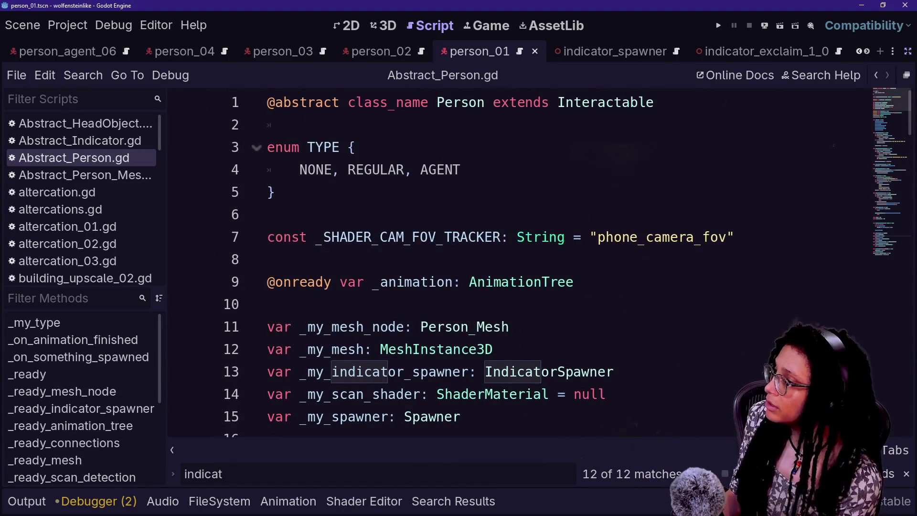
Open indicator_spawner.gd from IndicatorSpawner and review its spawn_indicator function with lists hidden.
ctrl+click(572, 375)
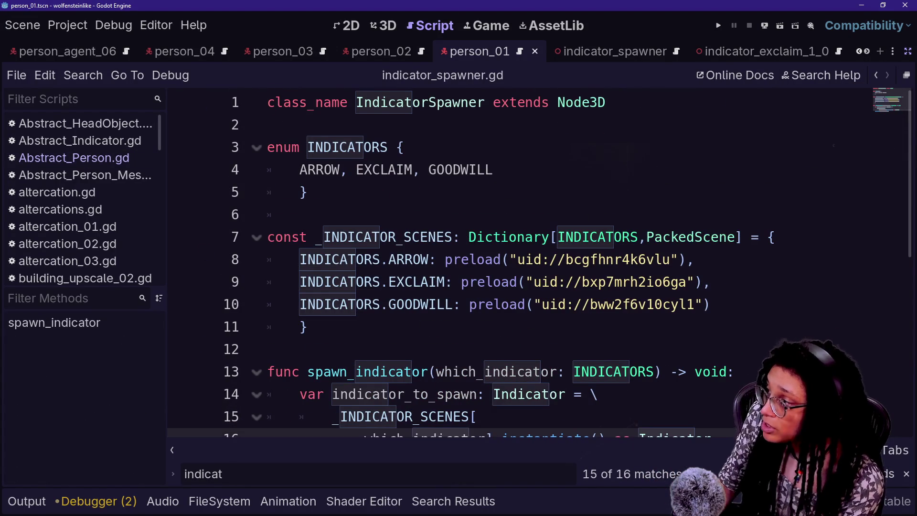
click(172, 449)
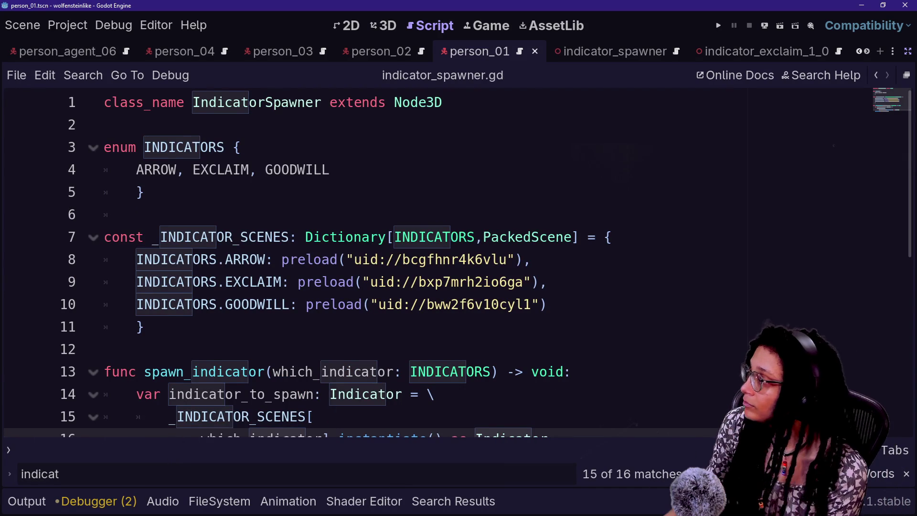
scroll(429, 263, down, 3)
mouse_move(369, 260)
mouse_down()
mouse_move(104, 170)
mouse_move(272, 192)
mouse_move(104, 147)
mouse_move(434, 192)
mouse_up()
click(105, 147)
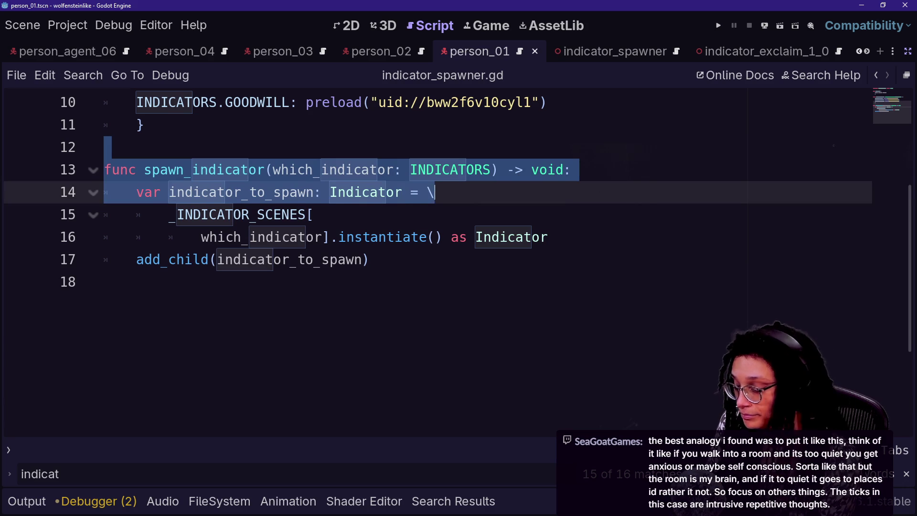
Open the quick file finder and highlight manage_deescalation.gd.
key(shift+alt+o)
key(Down)
key(Down)
key(Up)
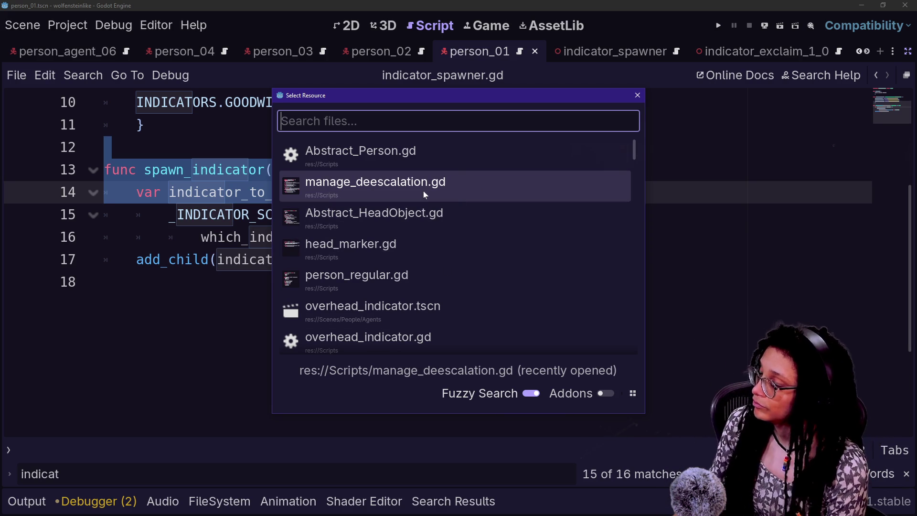
Browse the Select Resource list, then close it without opening manage_deescalation.gd.
key(Down)
key(Down)
key(Up)
key(Up)
key(Up)
key(Down)
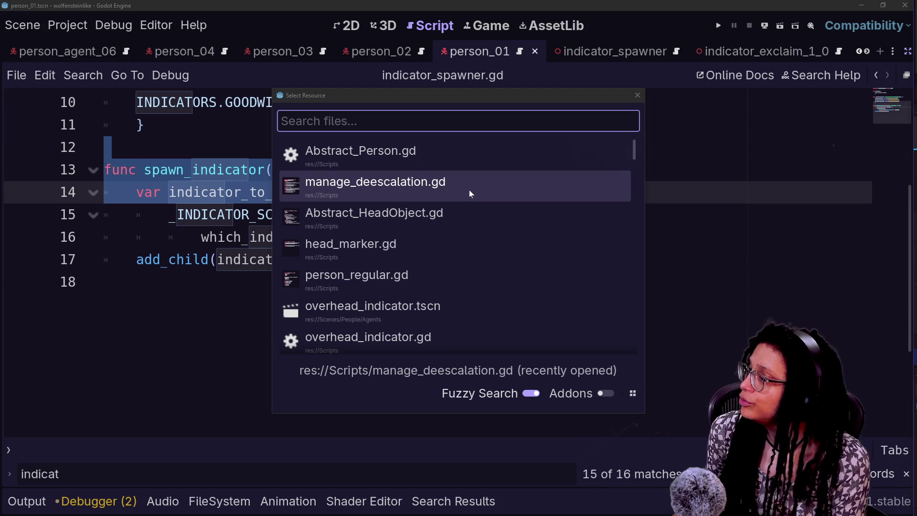
click(638, 96)
Start a var regular_people declaration on a fresh indented line 18 in spawn_indicator.
key(BackSpace)
key(Return)
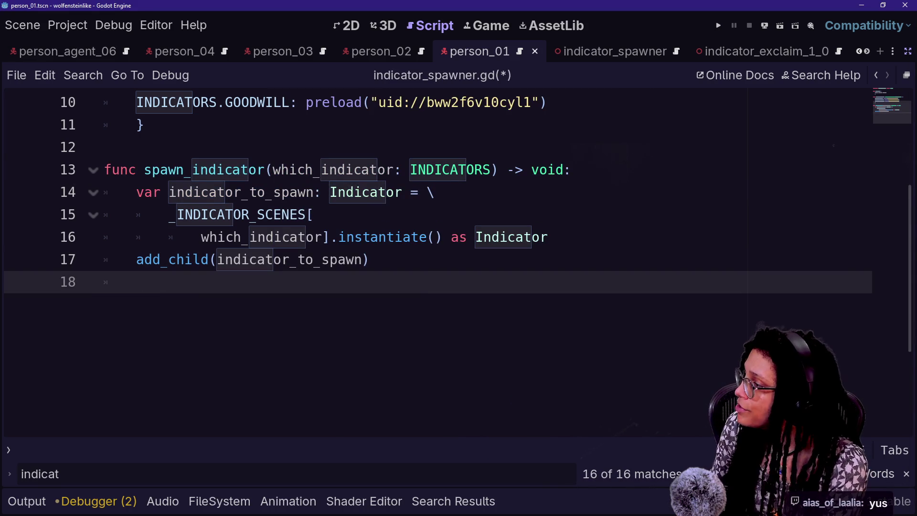
text(F)
key(BackSpace)
text(fo)
key(BackSpace)
key(BackSpace)
text(var a)
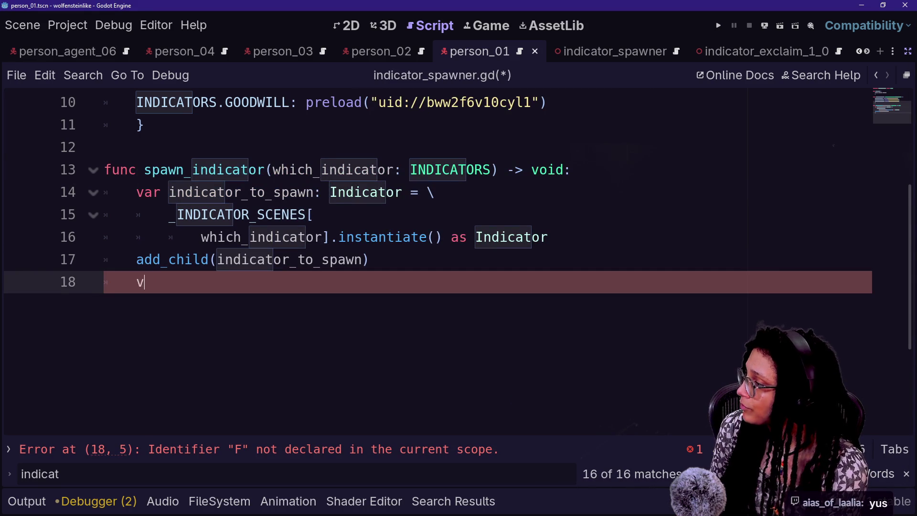
key(BackSpace)
text(f)
key(BackSpace)
text(p)
key(BackSpace)
text(reguar_people)
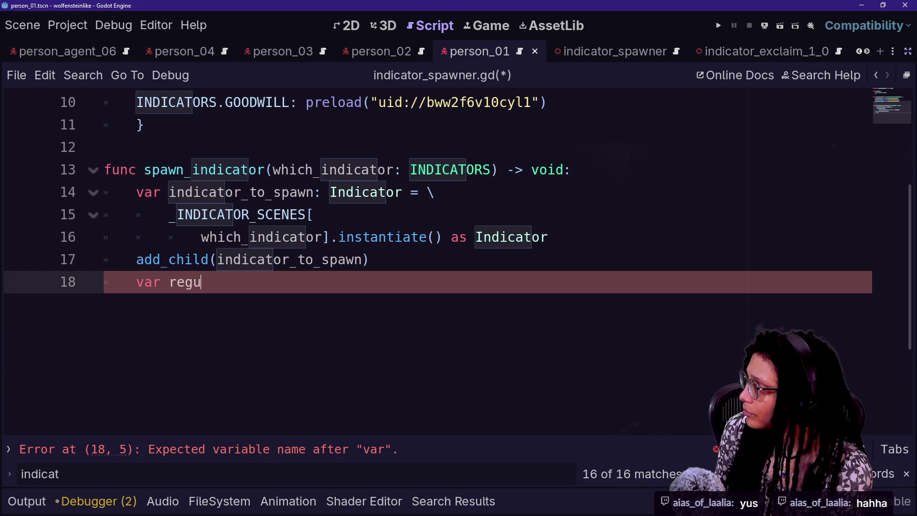
key(BackSpace)
key(BackSpace)
key(BackSpace)
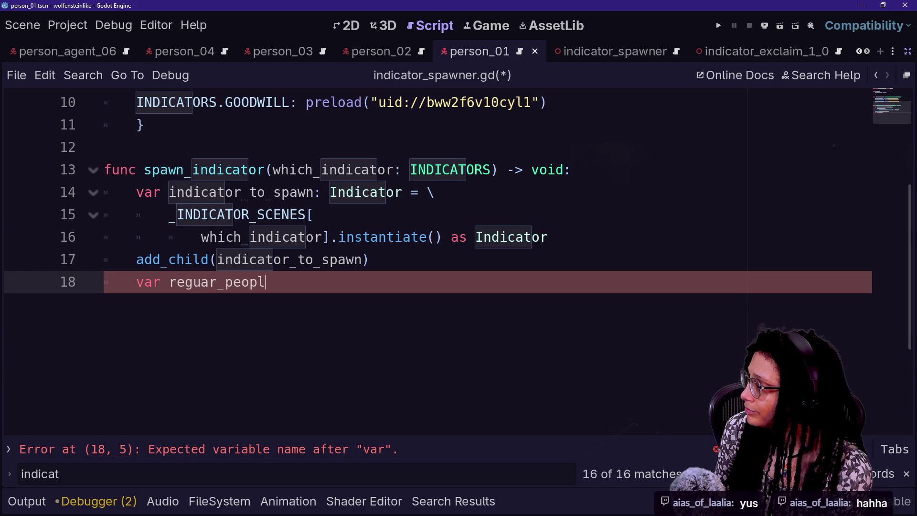
text(lar_people)
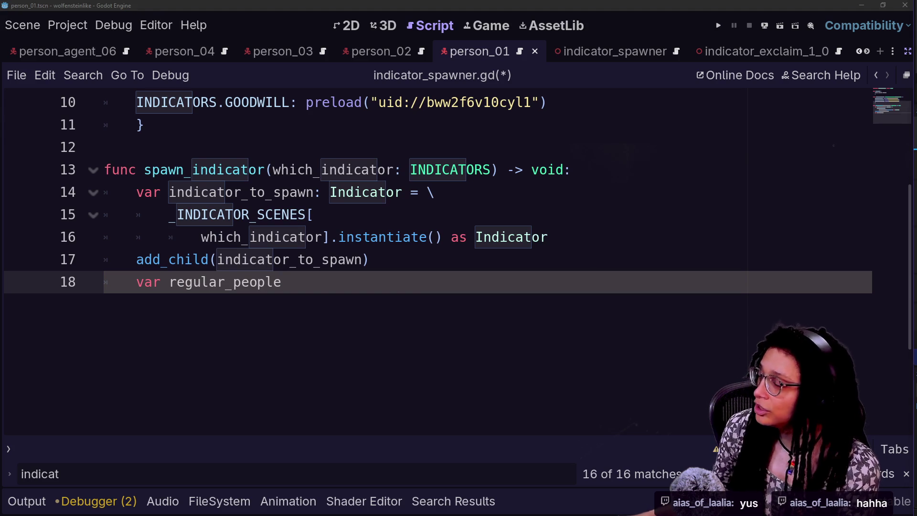
Enlarge the code text, type regular_people as Array =, then reopen the quick file finder.
key(ctrl+equal)
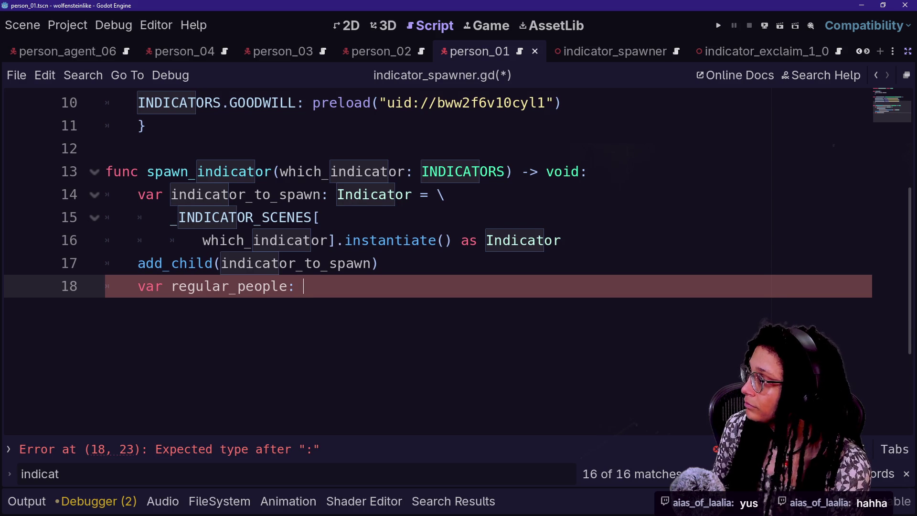
text(Array[)
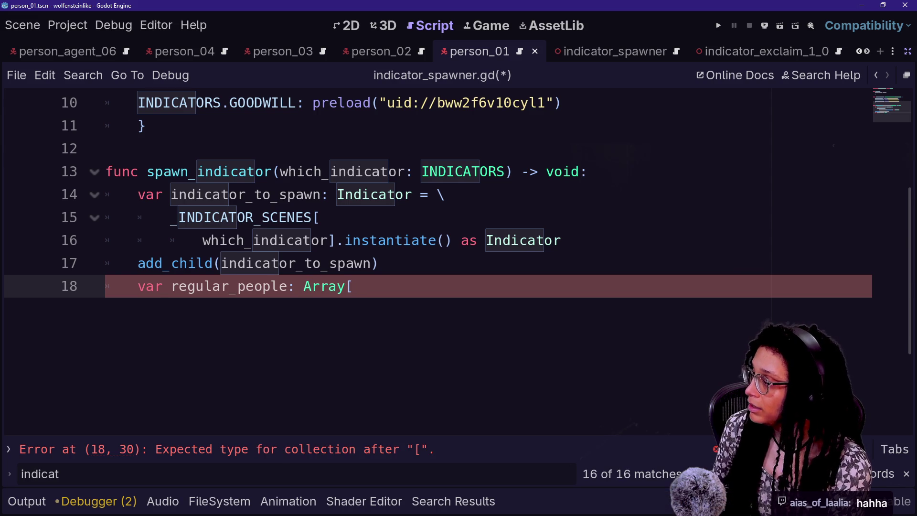
key(BackSpace)
text(=)
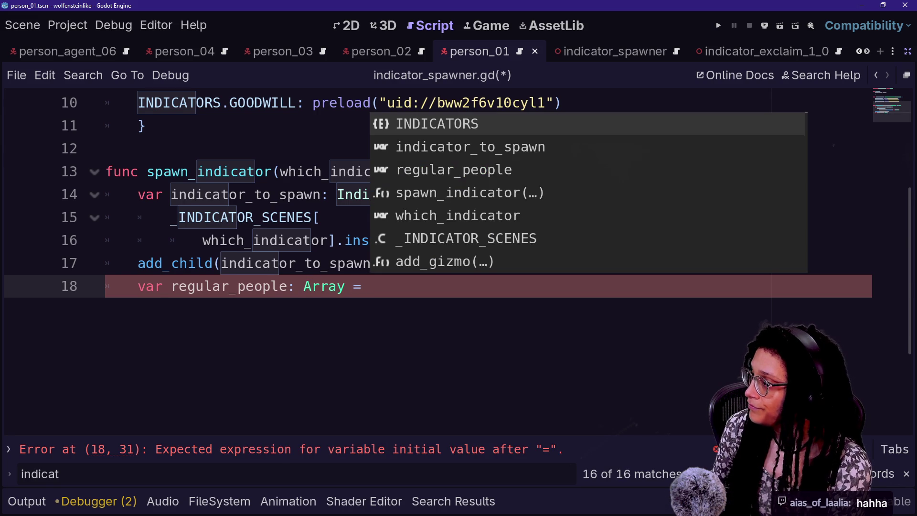
key(Escape)
scroll(429, 262, up, 3)
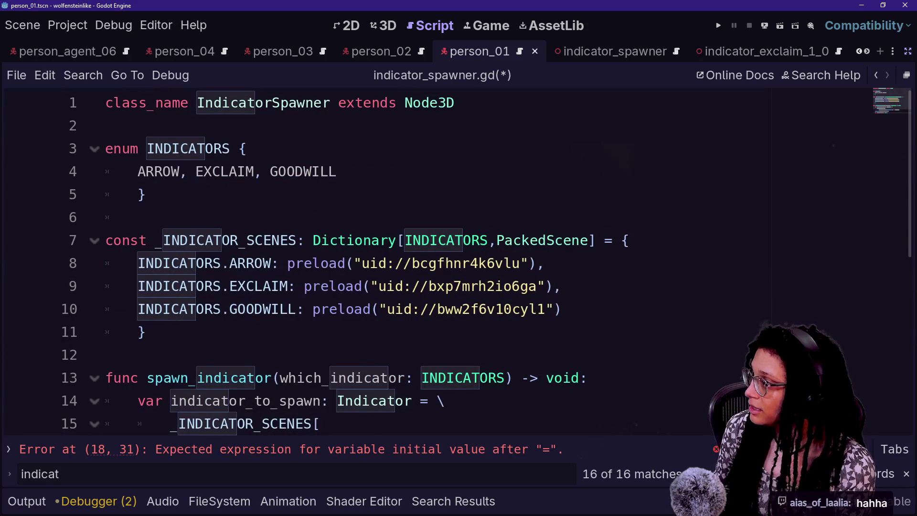
key(shift+alt+o)
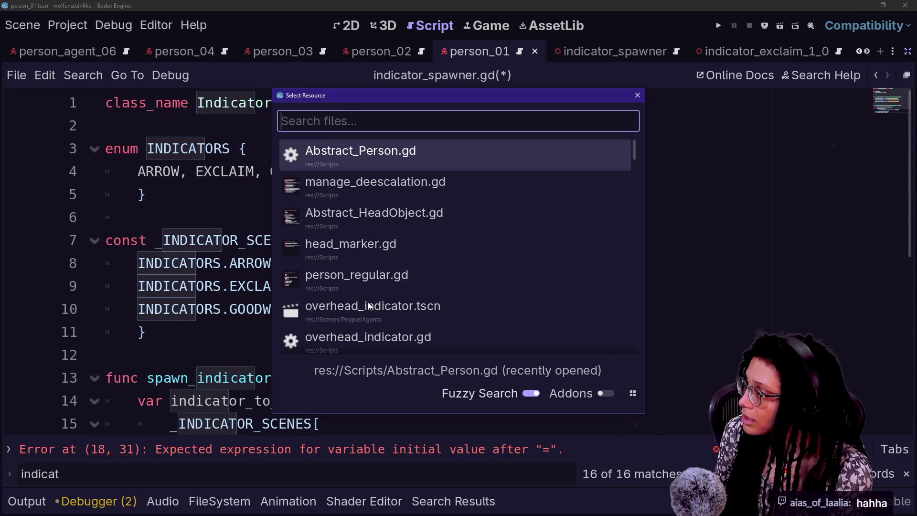
Delete the broken line 18 from spawn_indicator in indicator_spawner.gd.
key(Escape)
key(ctrl+End)
key(shift+Up)
key(shift+Up)
key(shift+End)
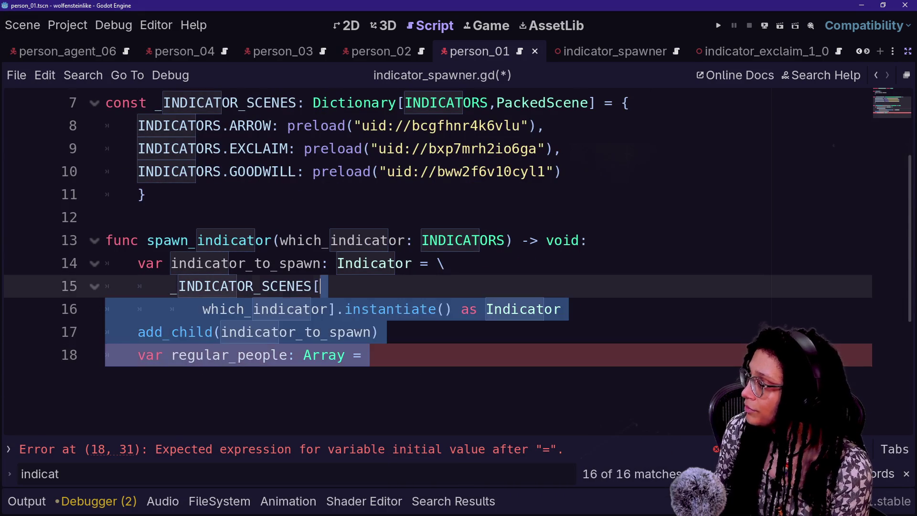
key(Delete)
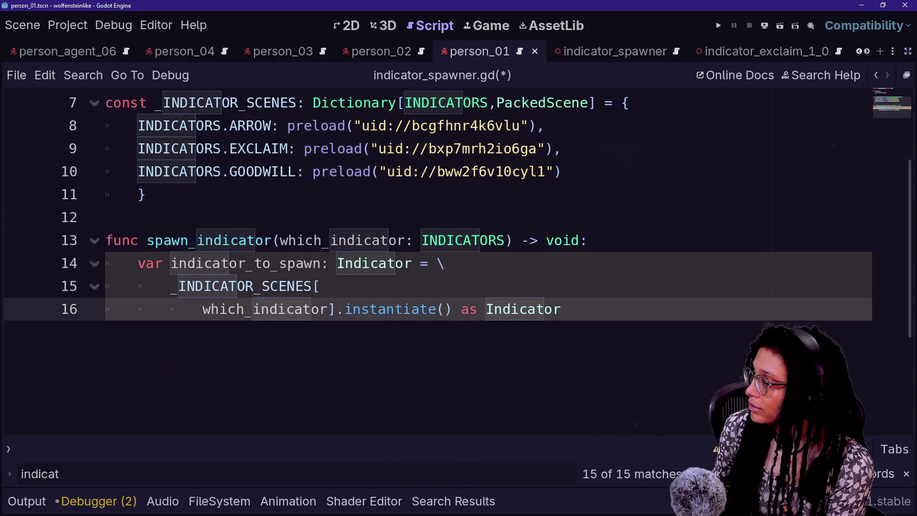
key(ctrl+z)
key(ctrl+End)
key(ctrl+shift+k)
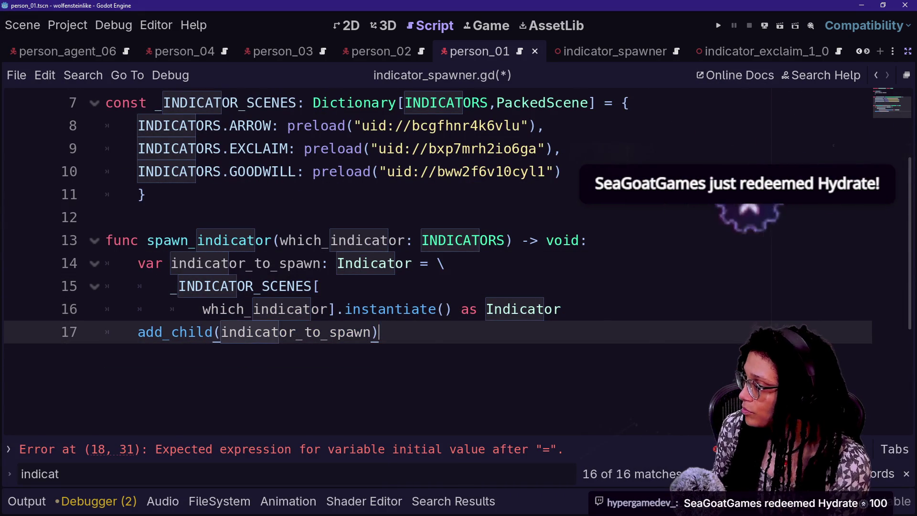
In manage_deescalation.gd, start 'var regular_people: Array =' at the end of _do_deescalation.
key(shift+alt+o)
text(dees)
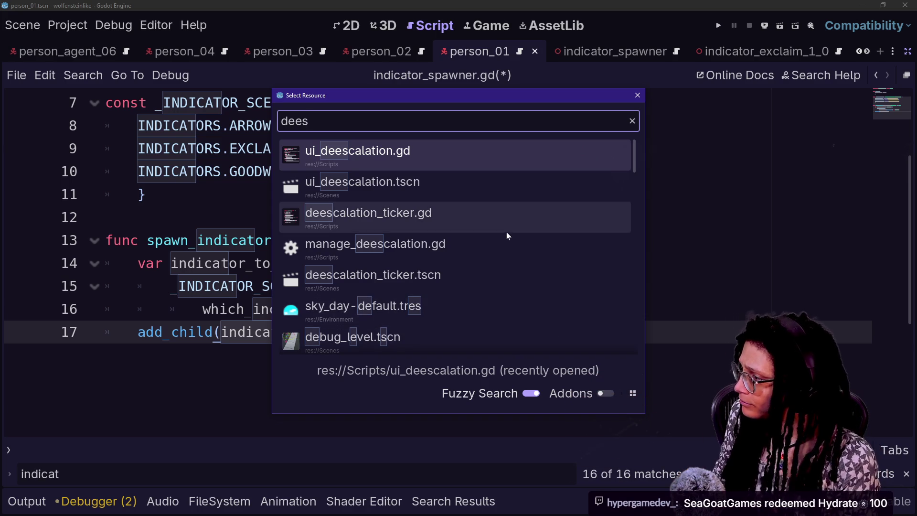
click(507, 243)
key(Return)
text(var regular_people: Array =)
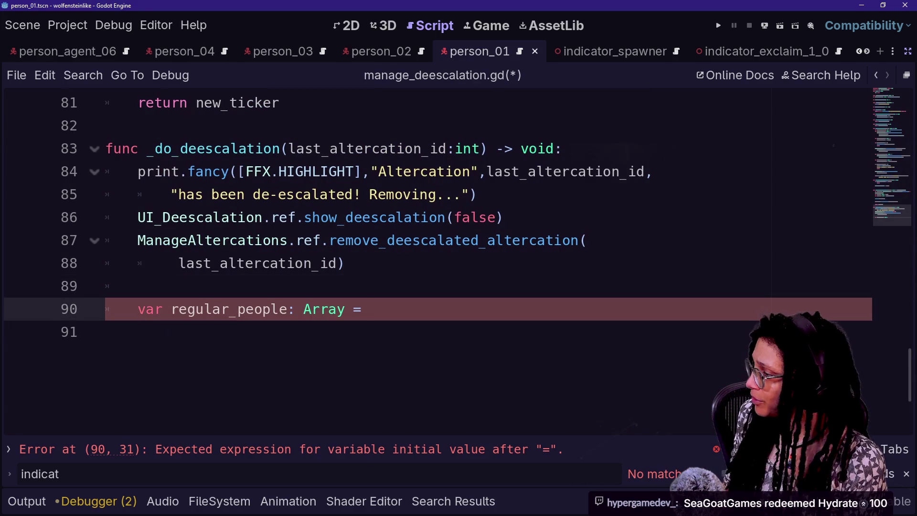
key(Up)
key(BackSpace)
key(BackSpace)
scroll(438, 239, up, 3)
scroll(438, 238, down, 2)
scroll(438, 239, up, 5)
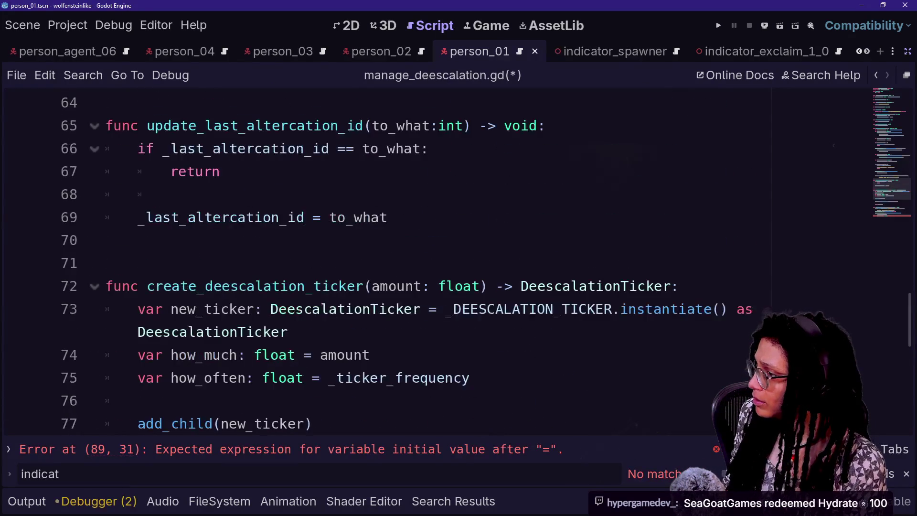
scroll(478, 289, down, 5)
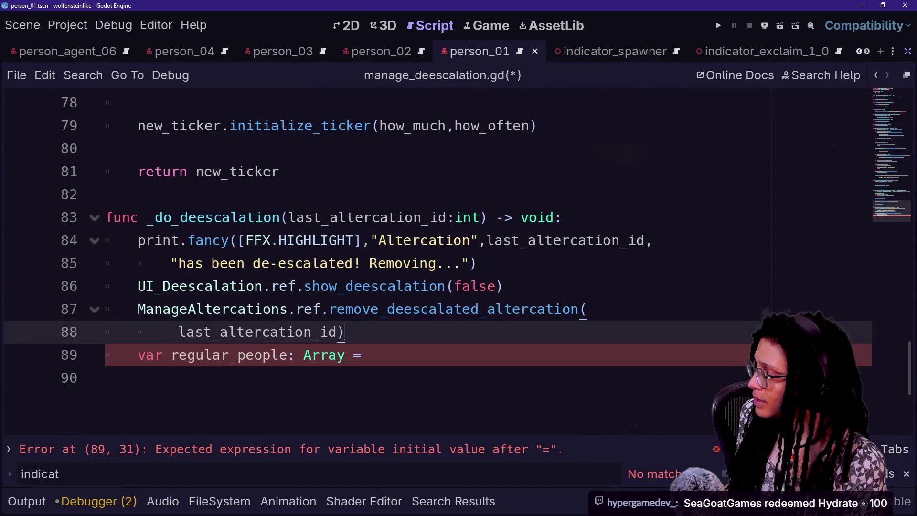
key(ctrl+shift+f)
Search all project files for existing ': Array =' assignments.
text(: Array)
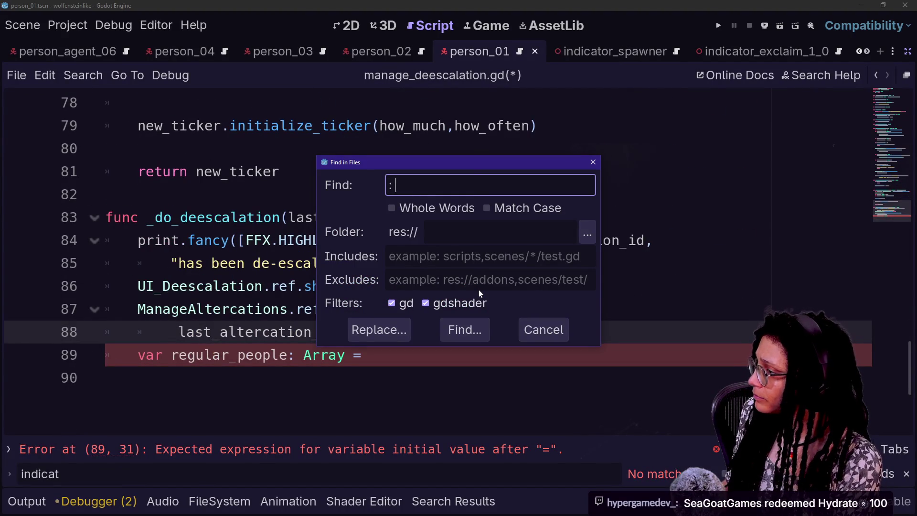
key(Return)
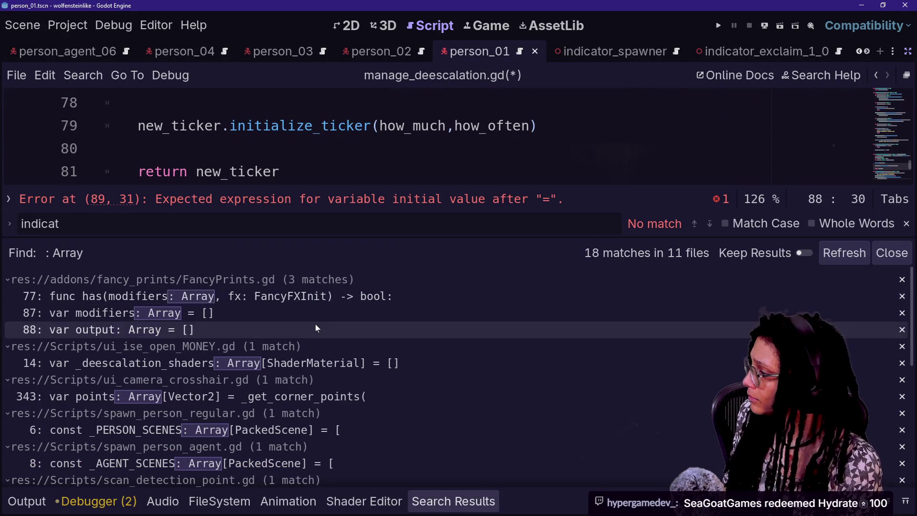
key(ctrl+shift+f)
key(End)
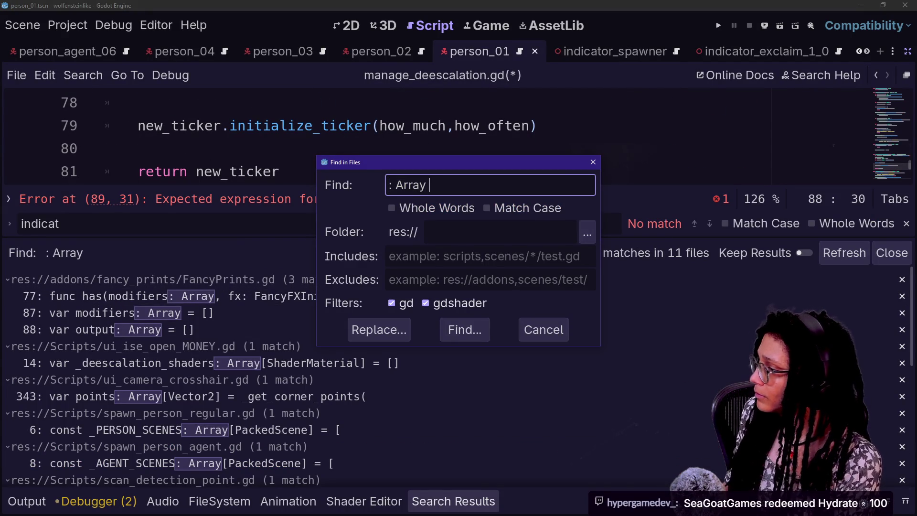
text(=)
key(Return)
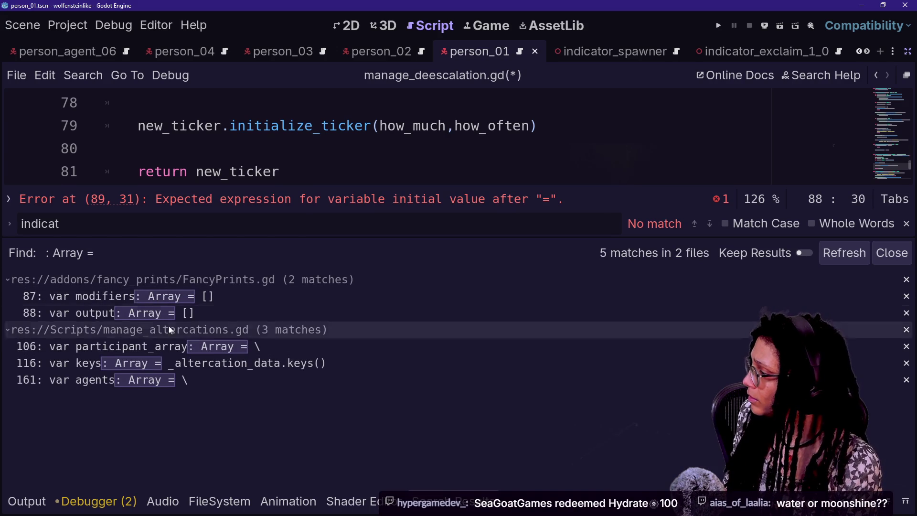
Copy the agents lookup and for-loop from line 161 of manage_altercations.gd, then reopen manage_deescalation.gd.
click(178, 379)
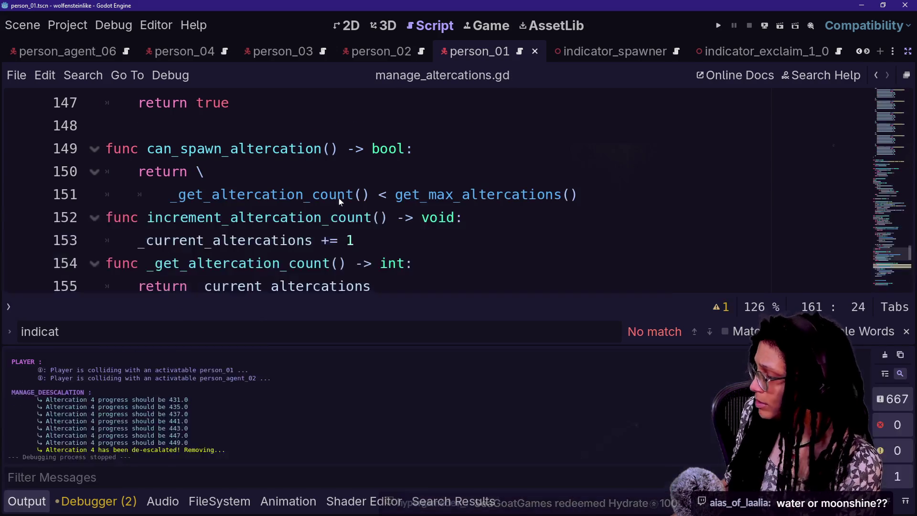
scroll(340, 201, down, 2)
click(337, 332)
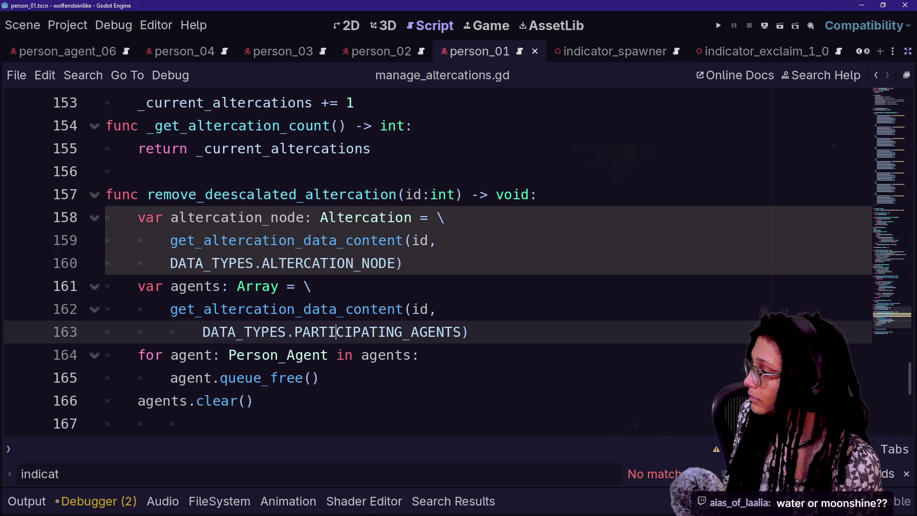
mouse_move(419, 355)
mouse_down()
mouse_move(109, 286)
mouse_move(404, 240)
mouse_move(404, 263)
mouse_up()
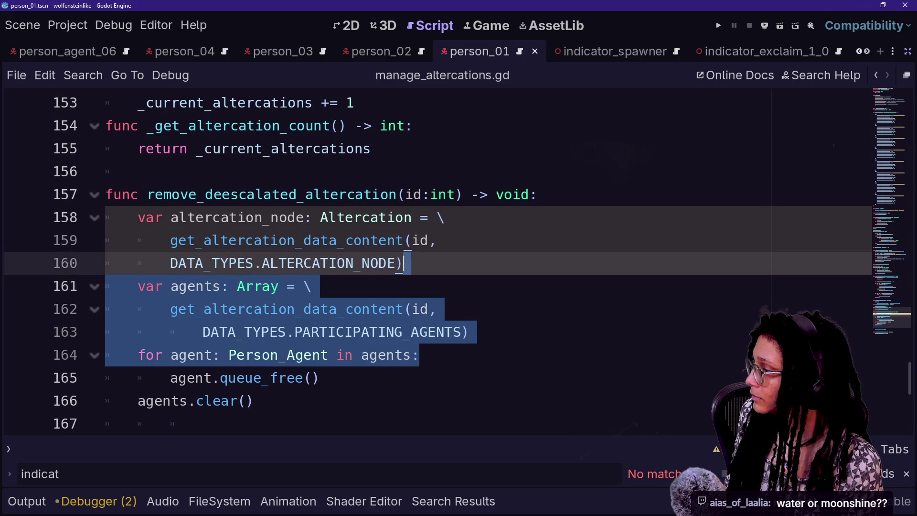
scroll(404, 263, down, 7)
scroll(404, 263, up, 10)
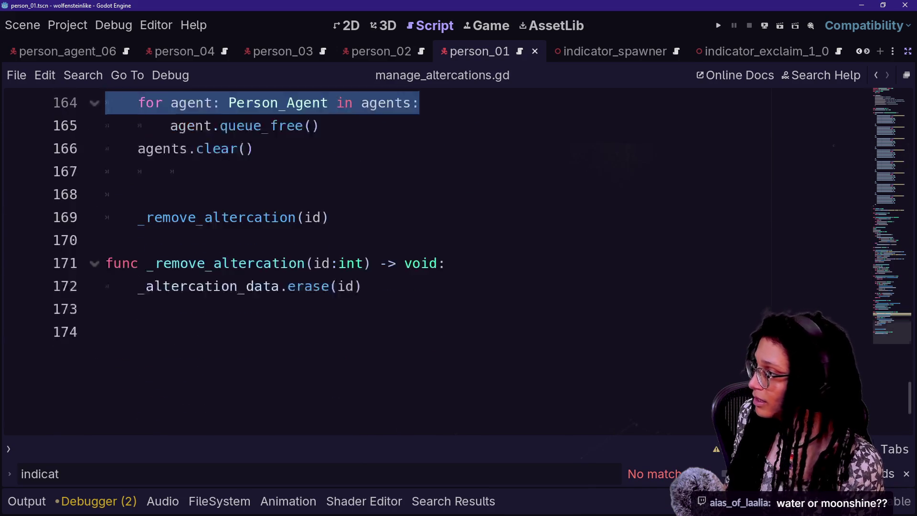
scroll(526, 319, up, 9)
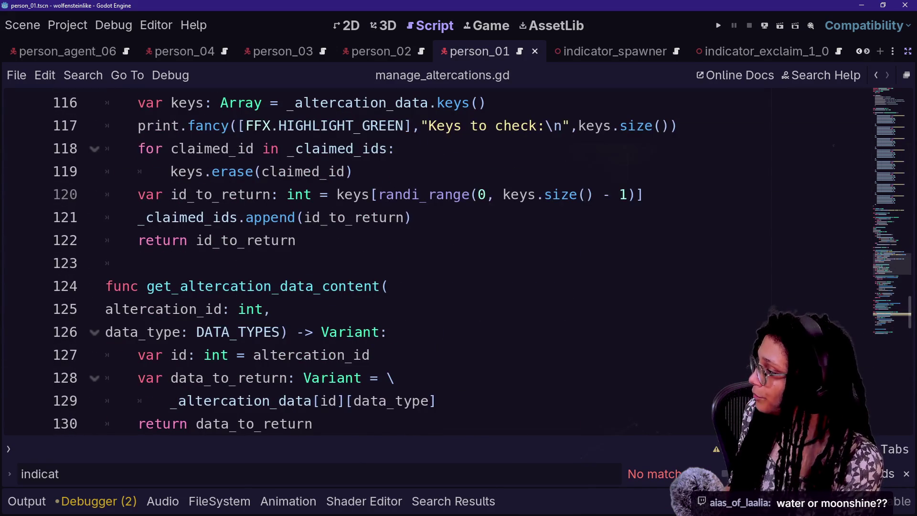
key(shift+alt+o)
key(Return)
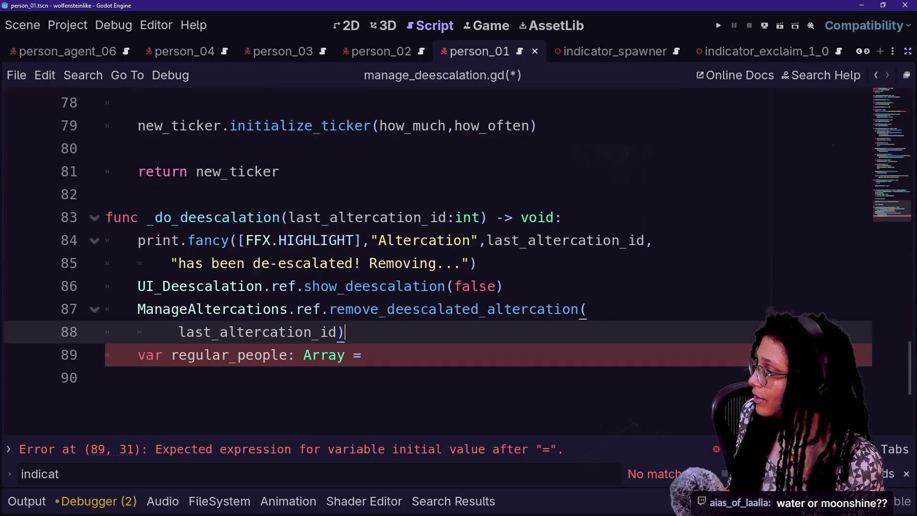
Paste the copied lookup, renaming agents to regular_people and the data type to REGULAR.
key(ctrl+z)
key(ctrl+z)
key(ctrl+z)
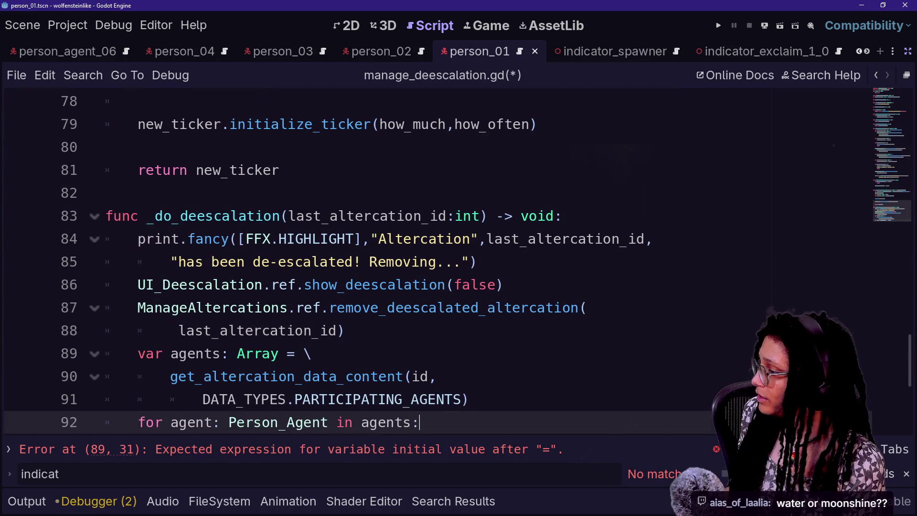
text(regular_)
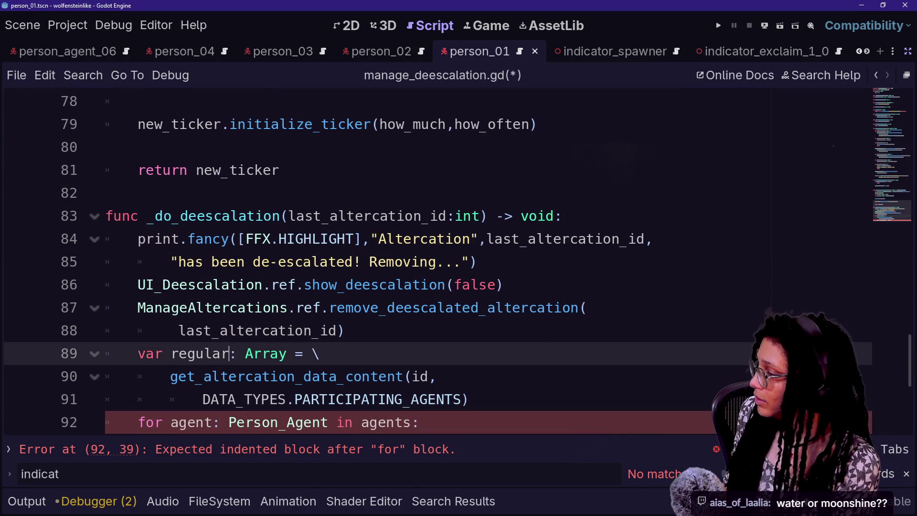
key(ctrl+z)
key(ctrl+y)
key(ctrl+z)
click(205, 353)
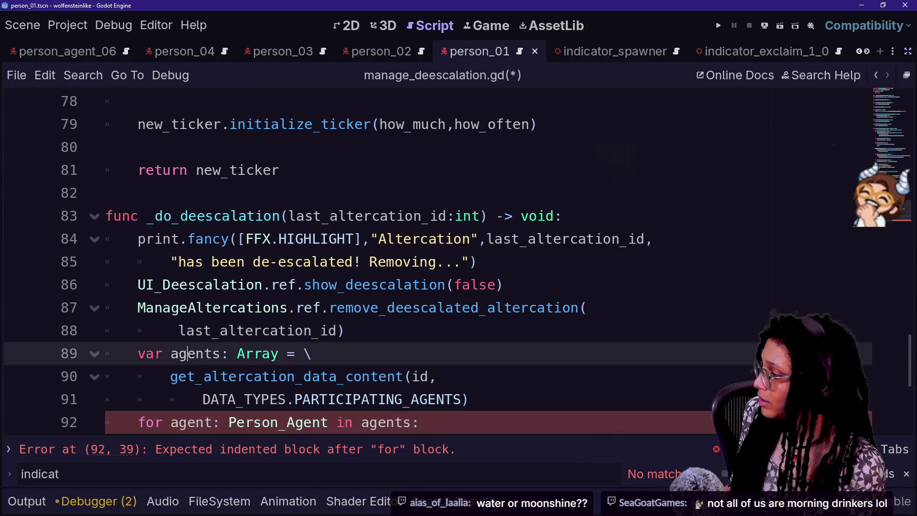
double_click(196, 354)
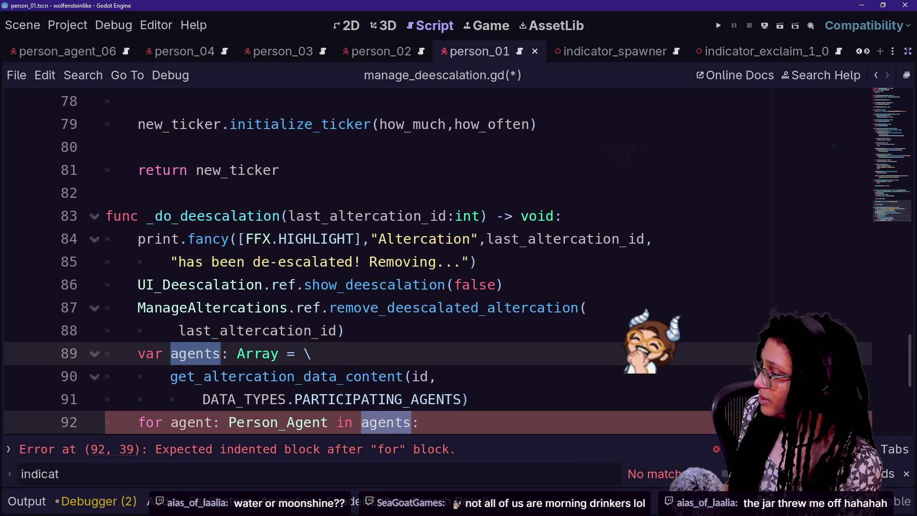
text(regular)
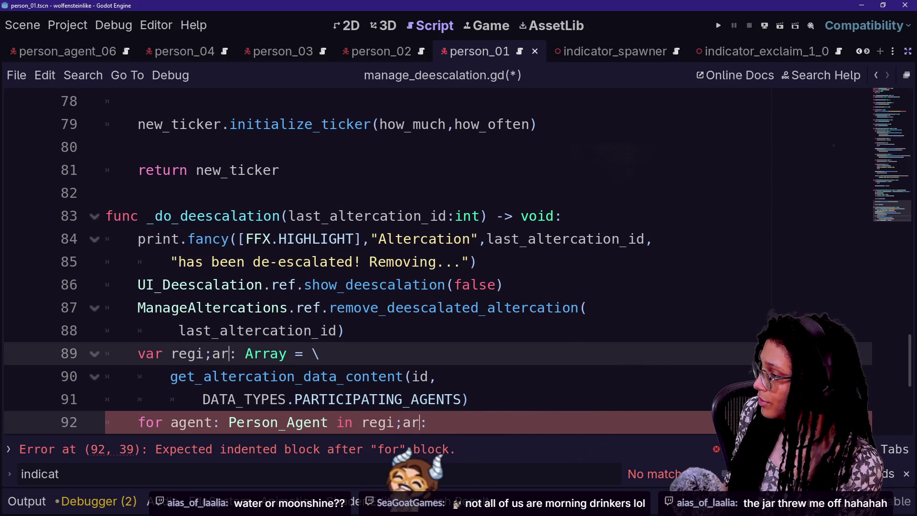
text(_people)
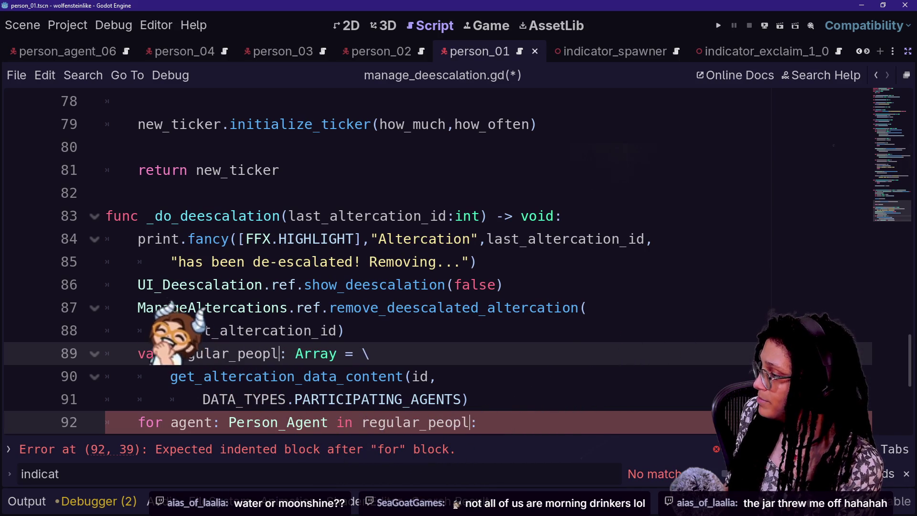
scroll(430, 263, down, 2)
click(364, 262)
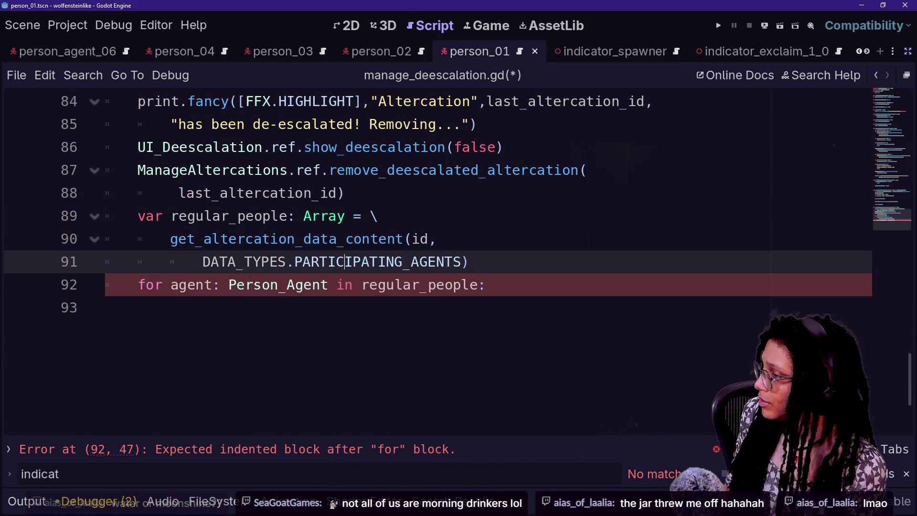
key(BackSpace)
key(BackSpace)
key(BackSpace)
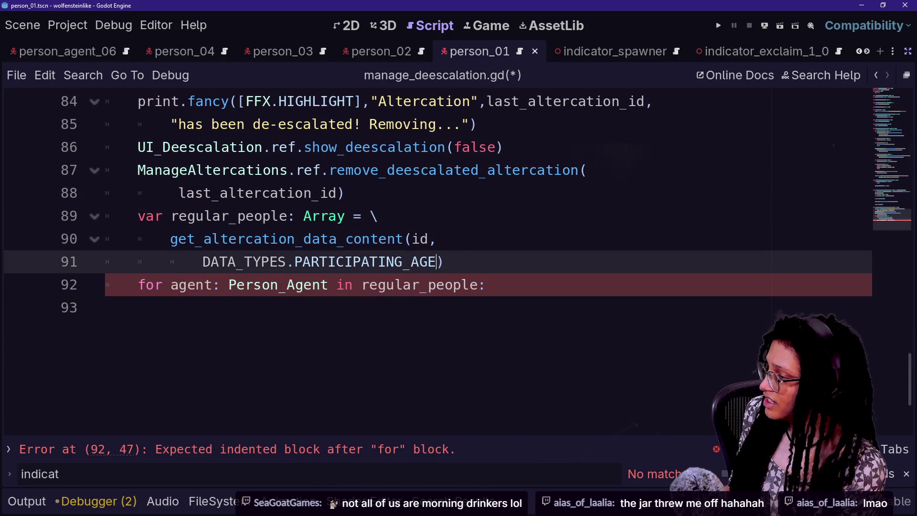
text(REGULAR)
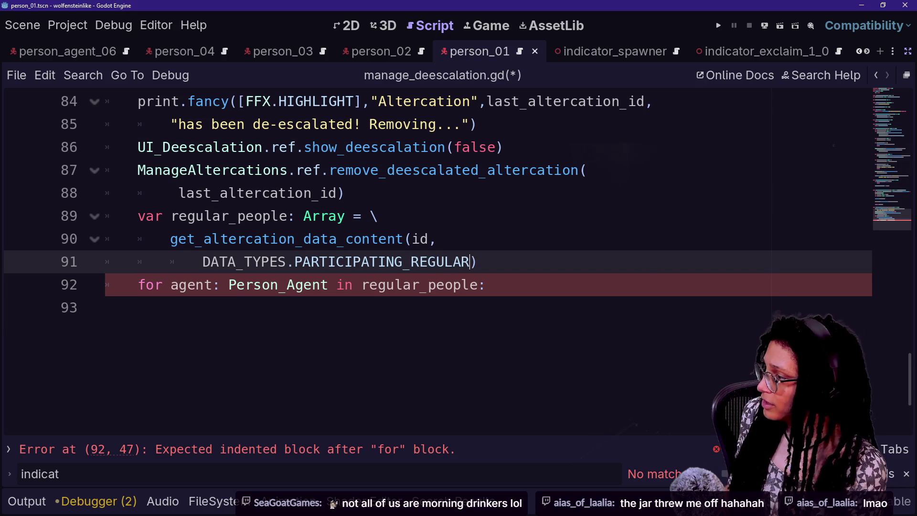
click(437, 239)
click(425, 170)
click(477, 262)
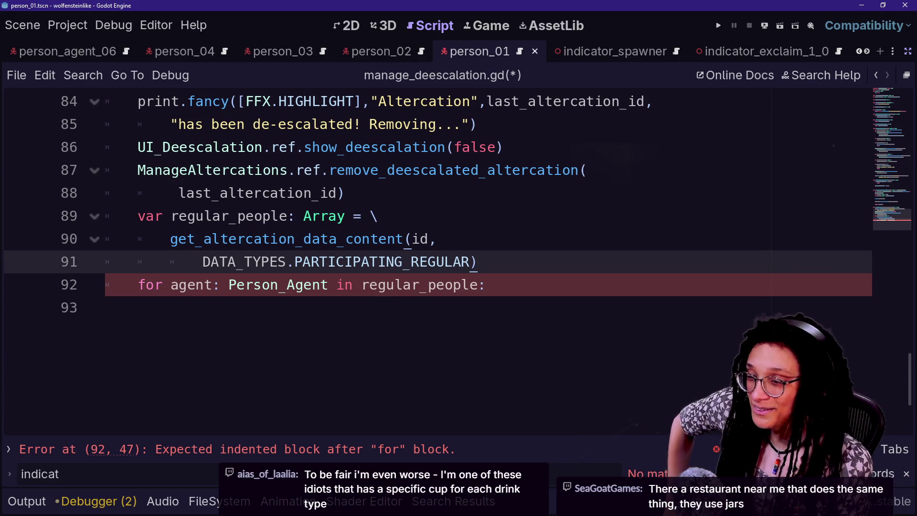
Rewrite the loop header as 'for regular_person: Person_Regular in regular_people:' with an indented body line.
click(106, 307)
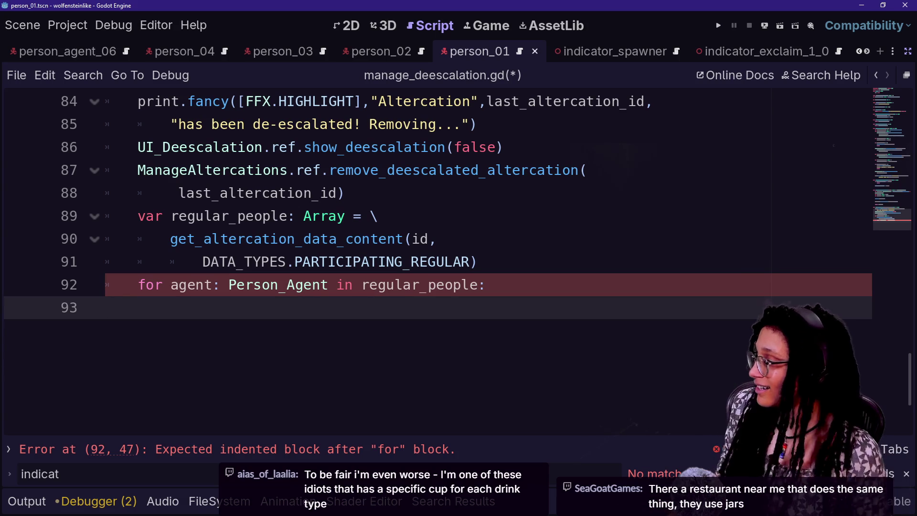
key(BackSpace)
key(Return)
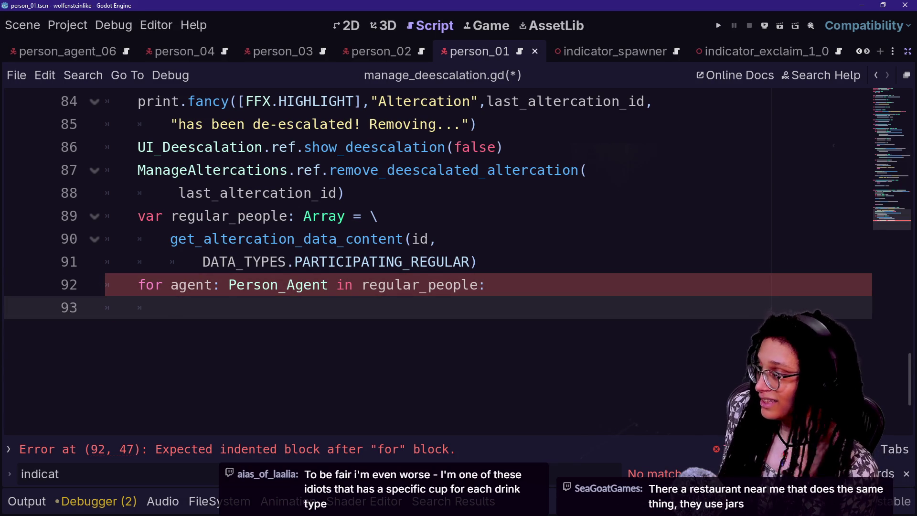
click(271, 285)
key(shift+Right)
key(shift+Right)
key(shift+Right)
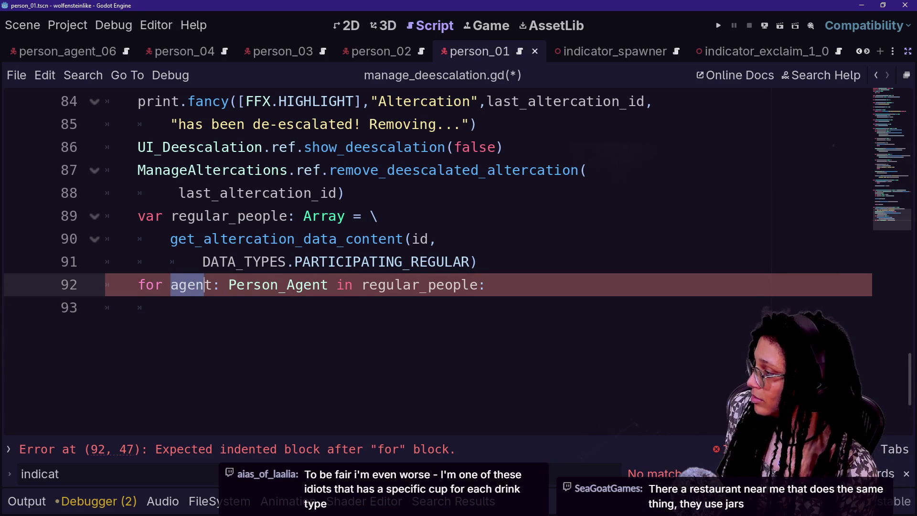
text(regular)
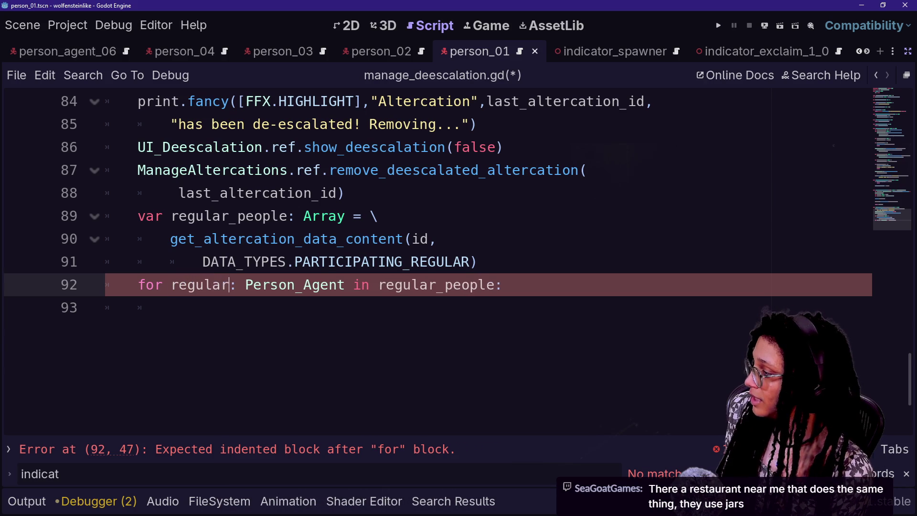
key(BackSpace)
key(BackSpace)
key(BackSpace)
text(gular_person)
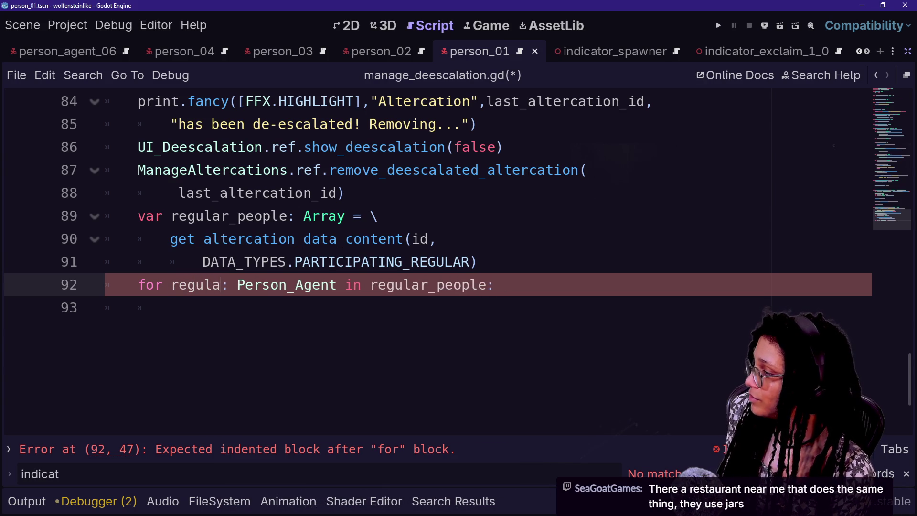
click(344, 261)
key(Down)
key(Down)
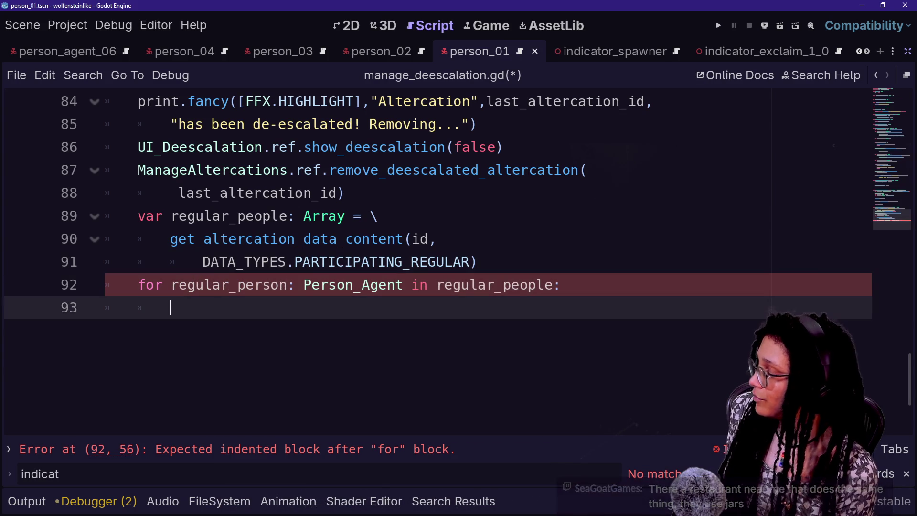
drag(354, 285, 395, 285)
key(BackSpace)
key(Delete)
text(_Re)
key(Return)
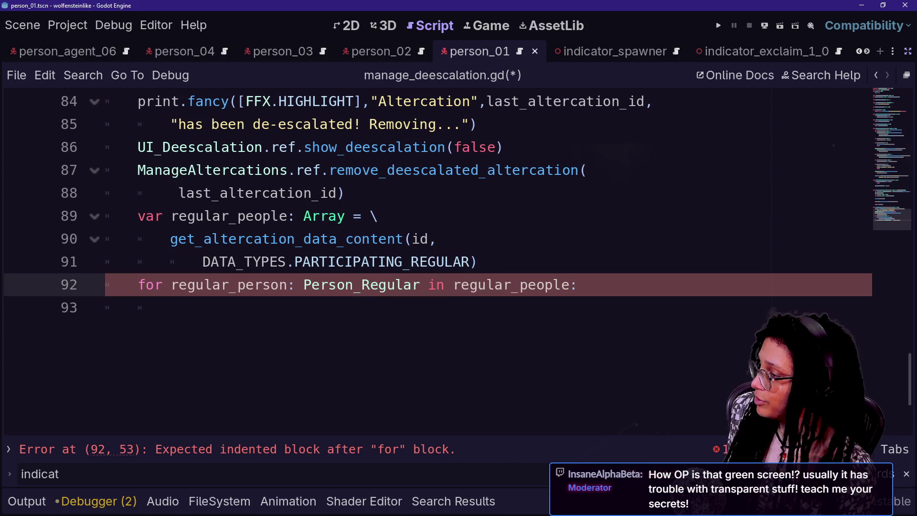
Start a 'var indicator_spawner' declaration in the loop body.
key(Down)
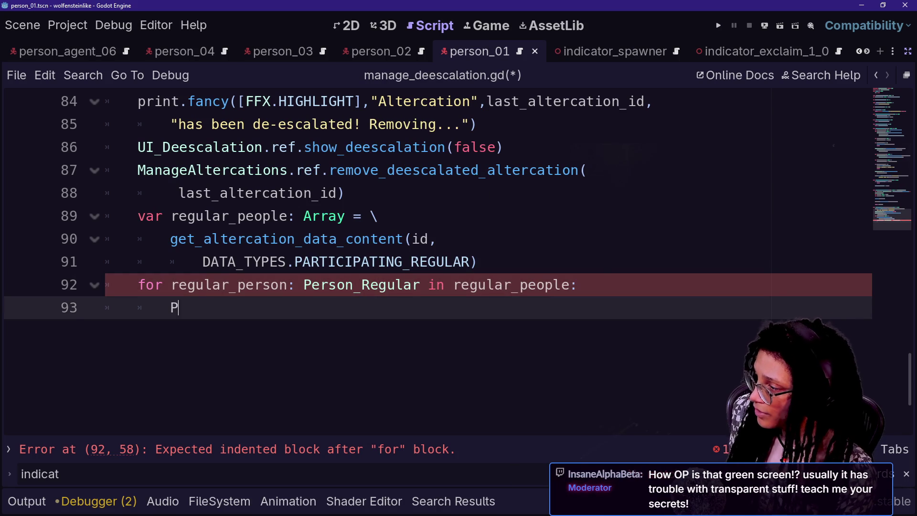
text(Person)
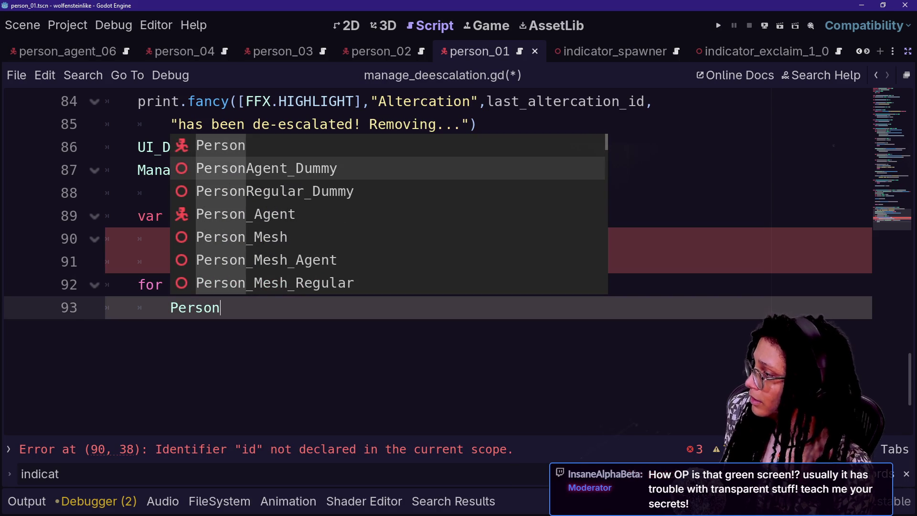
key(Down)
key(Down)
key(Down)
key(Down)
key(Down)
key(Return)
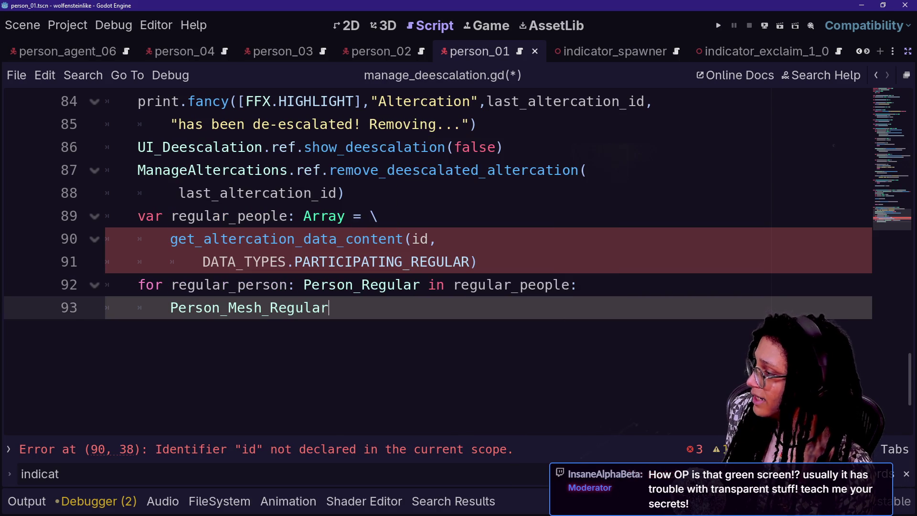
key(BackSpace)
key(BackSpace)
key(BackSpace)
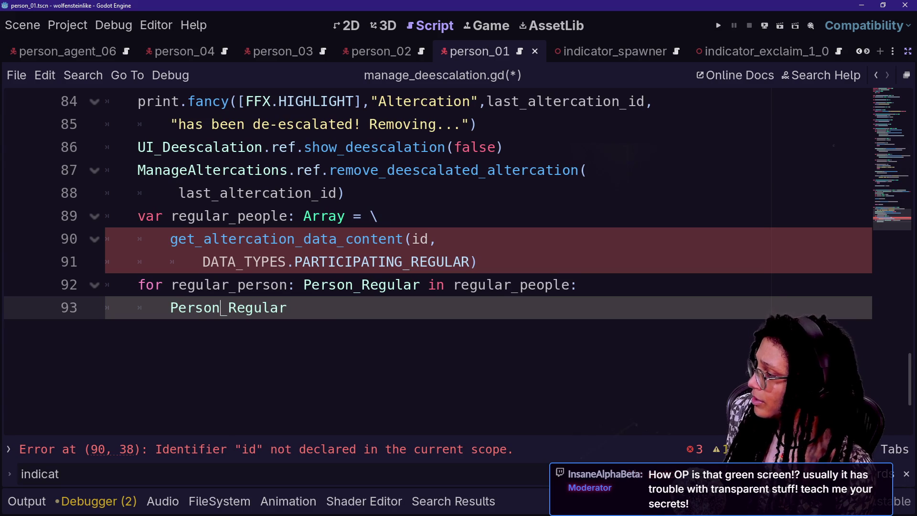
key(End)
key(shift+Up)
key(shift+Home)
key(shift+Home)
key(shift+Down)
key(BackSpace)
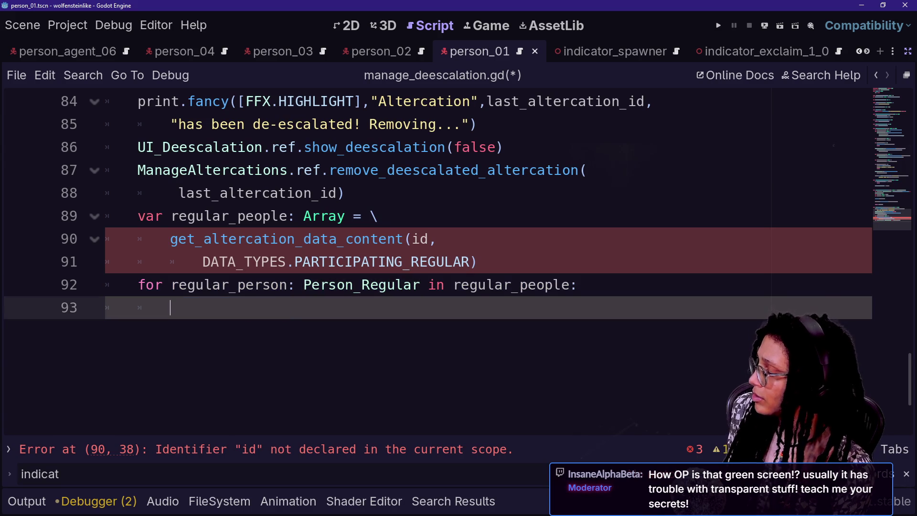
text(var )
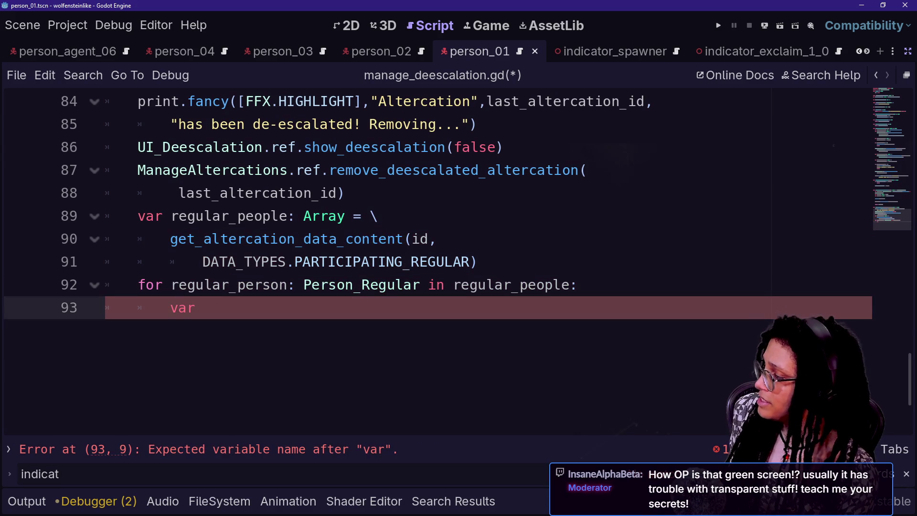
text(indicator_spawner)
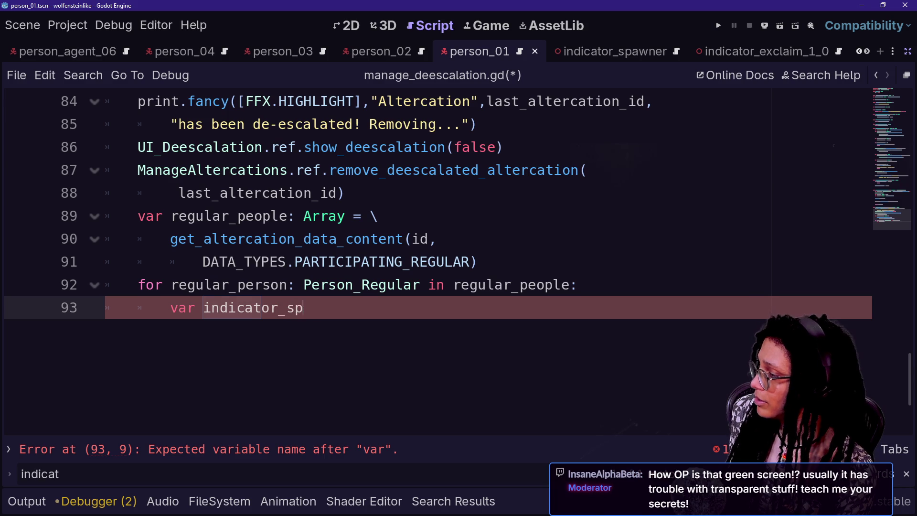
text(()
key(BackSpace)
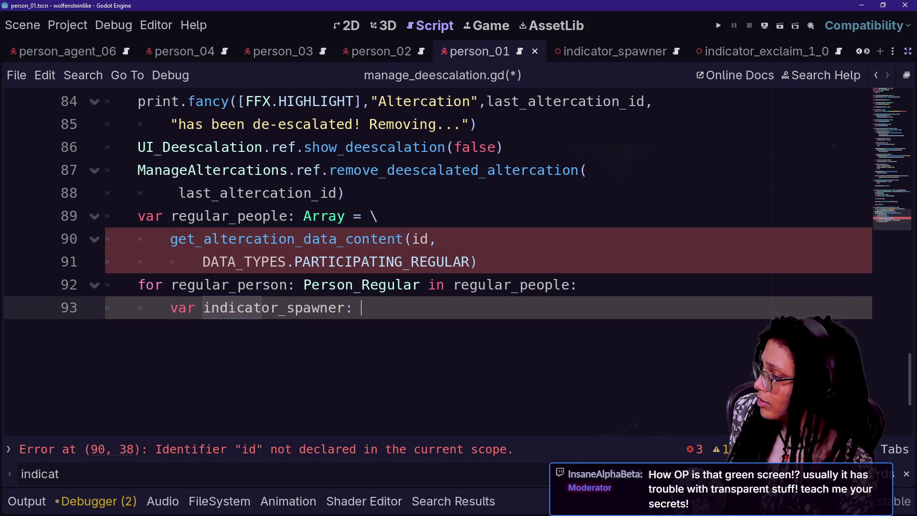
Type indicator_spawner as IndicatorSpawner, assigned from regular_person.get_indicator_spawner().
text(Indic)
key(Down)
key(Return)
text(= \)
key(Return)
text(regular-person)
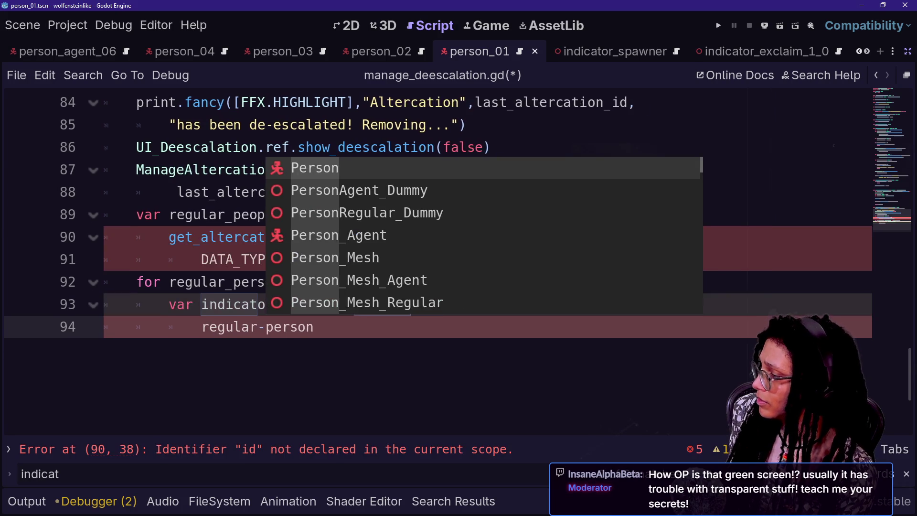
key(ctrl+equal)
key(ctrl+equal)
key(BackSpace)
key(BackSpace)
key(BackSpace)
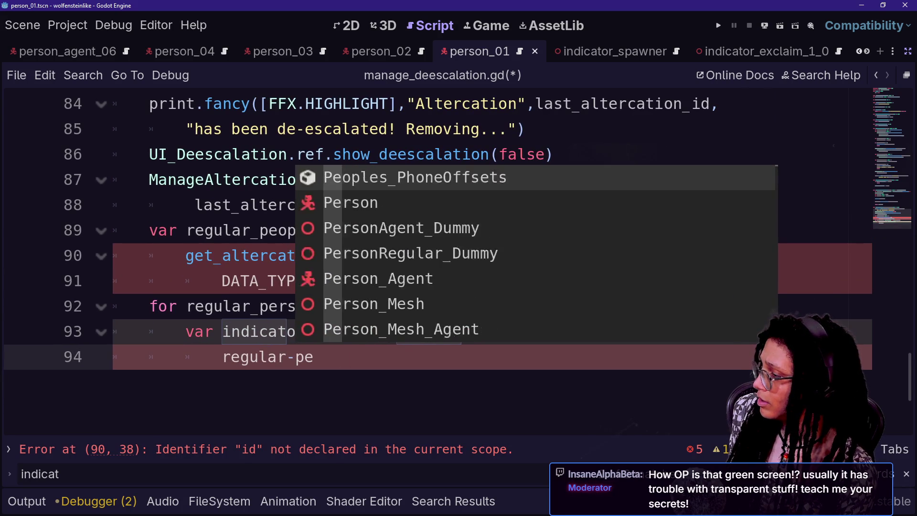
text(pe)
key(BackSpace)
key(BackSpace)
text(_)
key(BackSpace)
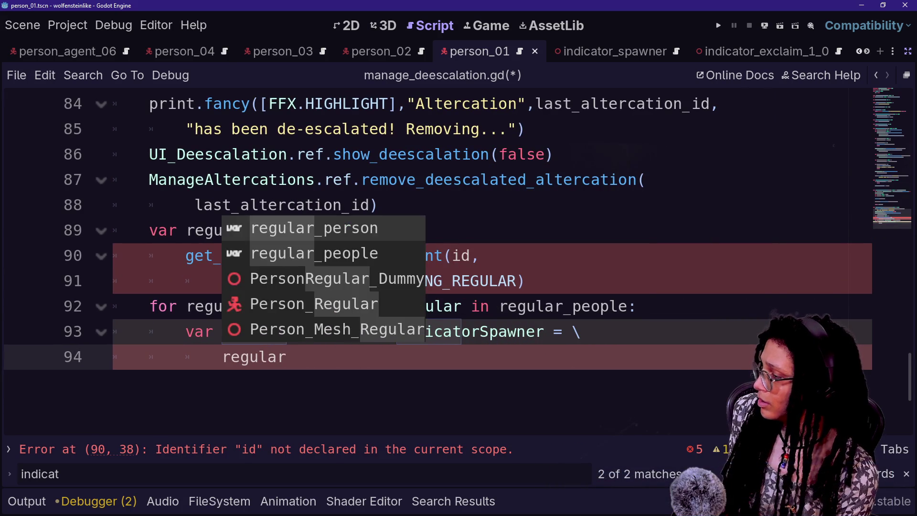
text(_person.get)
key(Return)
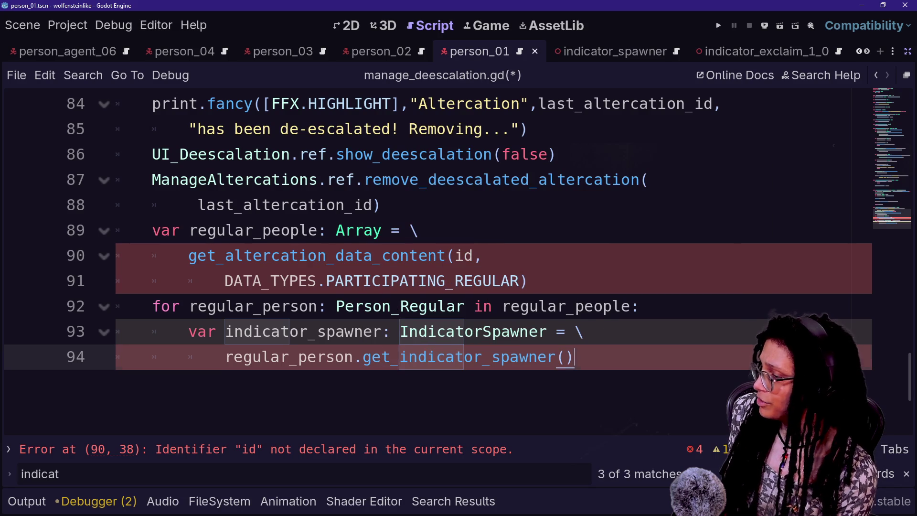
Begin replacing id in the data lookup call with last_altercation_id.
drag(296, 281, 389, 332)
click(500, 356)
click(575, 356)
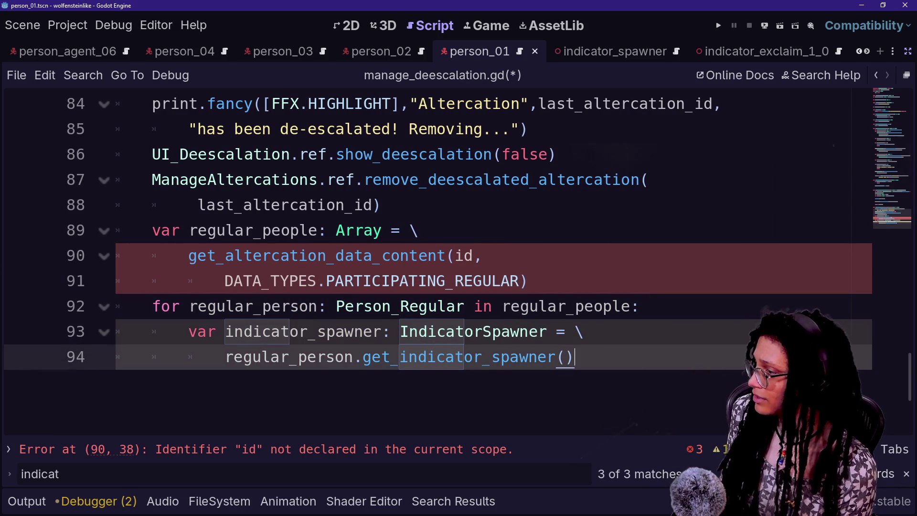
click(455, 255)
text(last_altercation_)
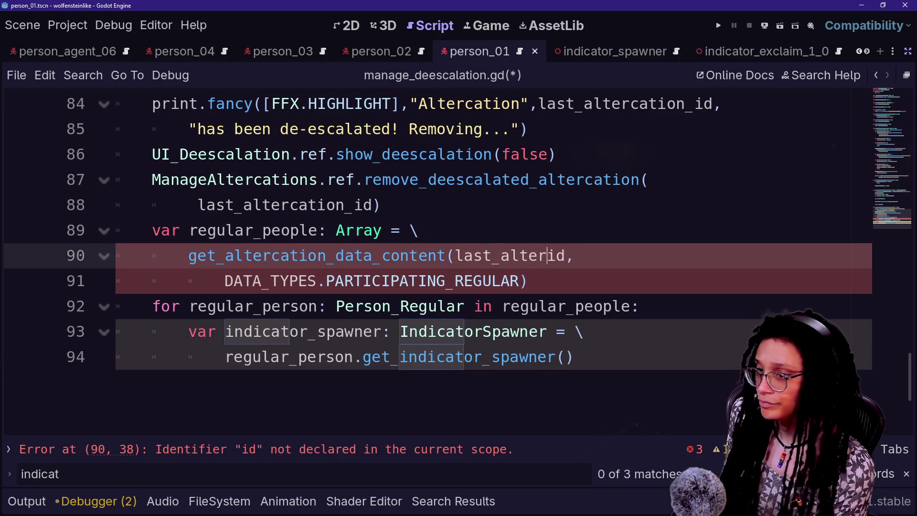
text(_)
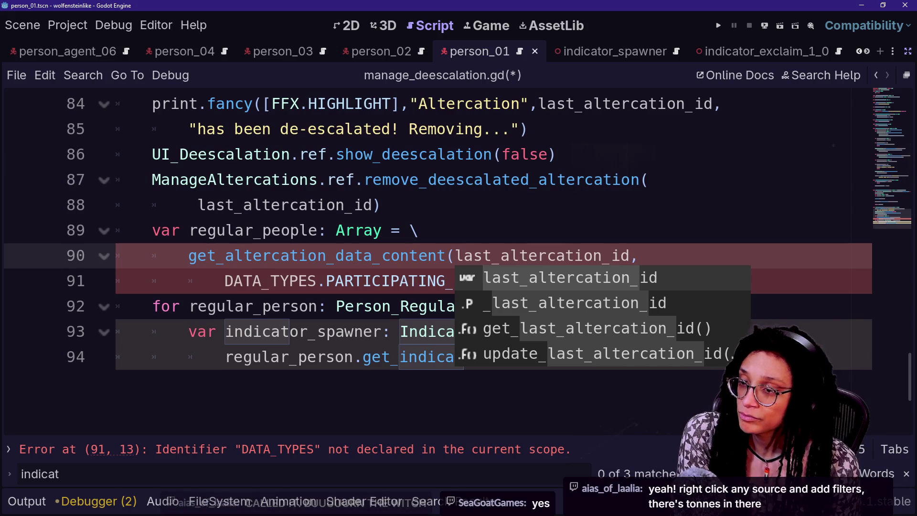
Complete last_altercation_id as the argument of get_altercation_data_content on line 90.
key(Escape)
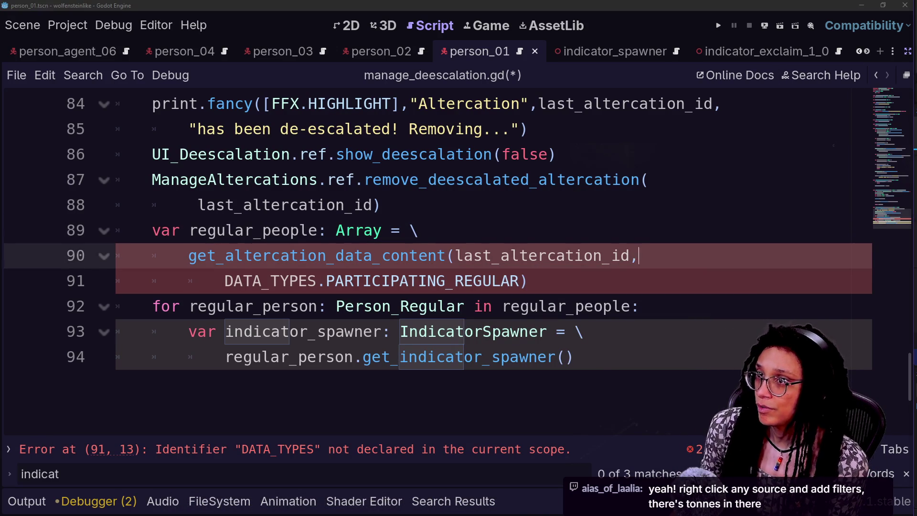
click(419, 281)
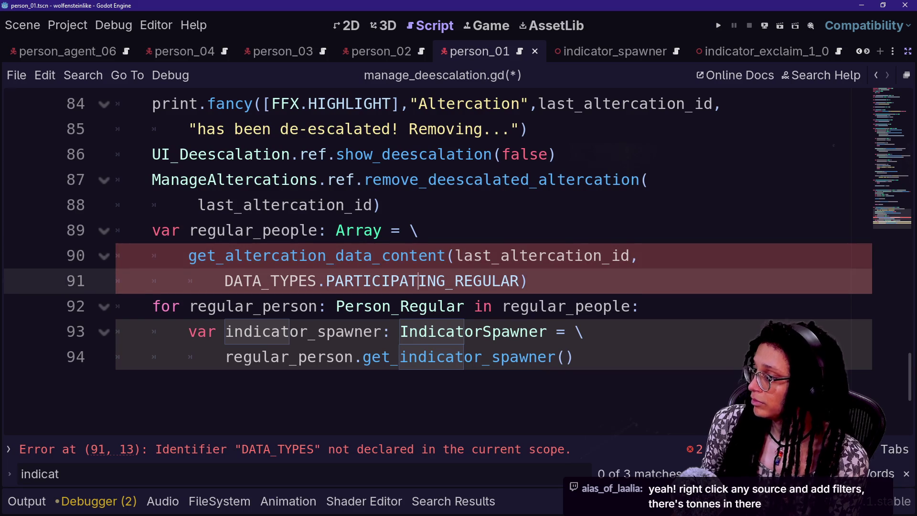
key(Up)
key(End)
key(Down)
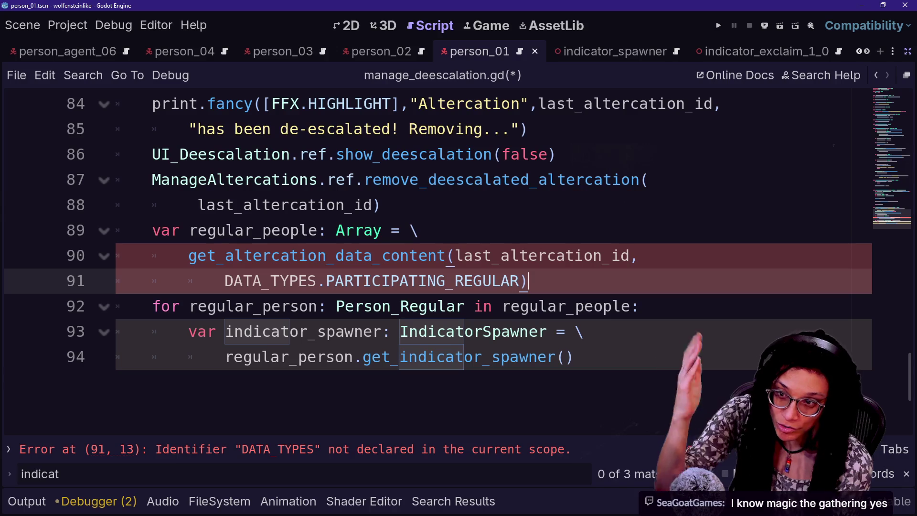
click(640, 306)
click(639, 256)
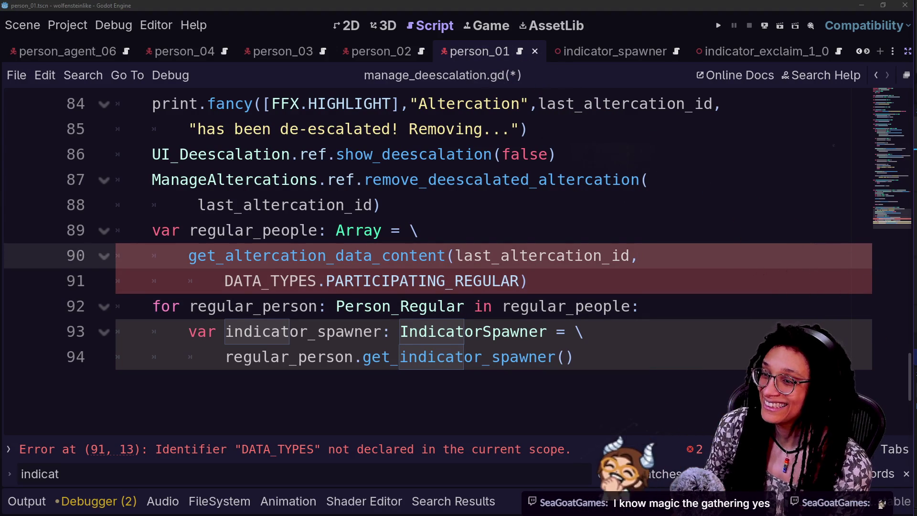
Inspect the DATA_TYPES undeclared error flagged on line 91 of the regular_people lookup.
click(554, 154)
click(528, 281)
click(529, 306)
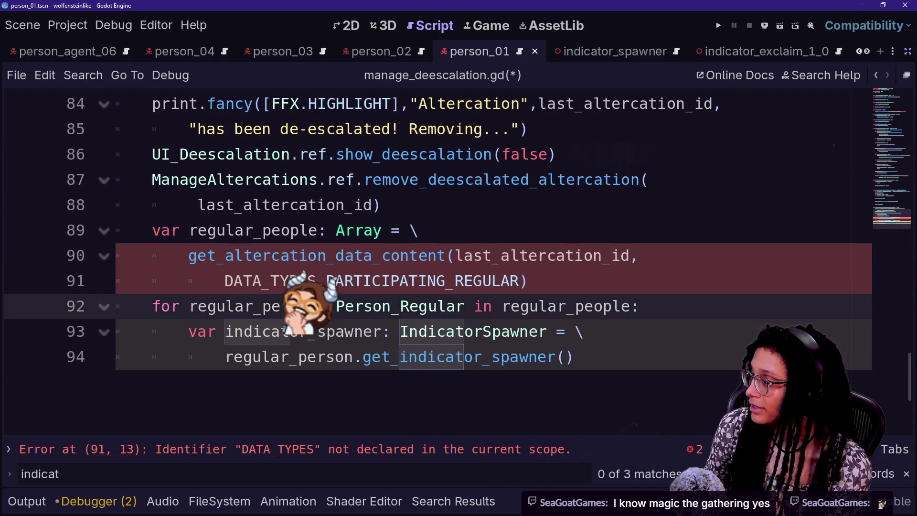
click(527, 281)
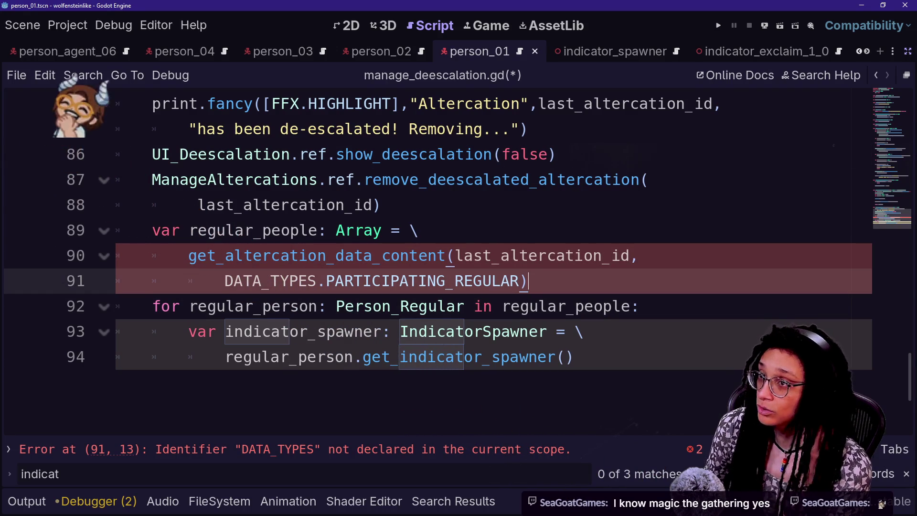
click(527, 129)
click(527, 280)
click(548, 153)
key(End)
key(Down)
key(Down)
key(Down)
key(Up)
key(Down)
key(Up)
key(Down)
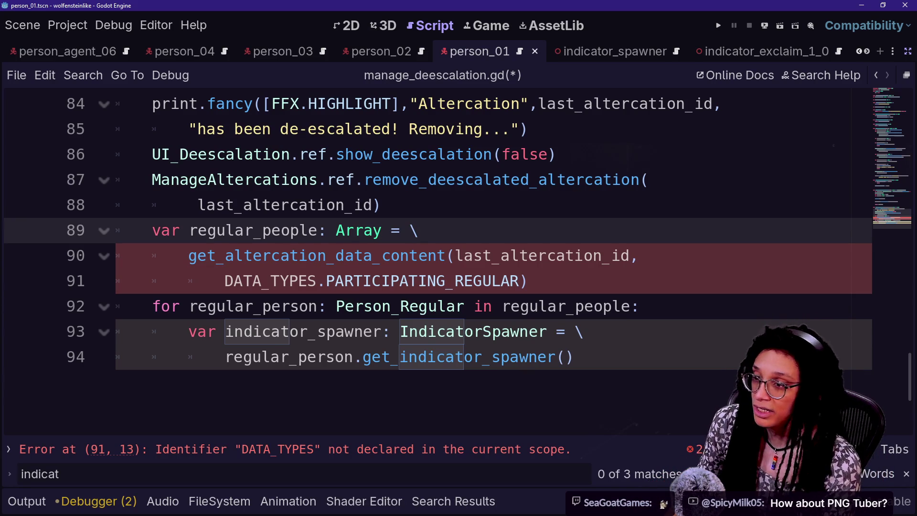
Qualify DATA_TYPES on line 91 as ManageAltercations.DATA_TYPES.
click(254, 231)
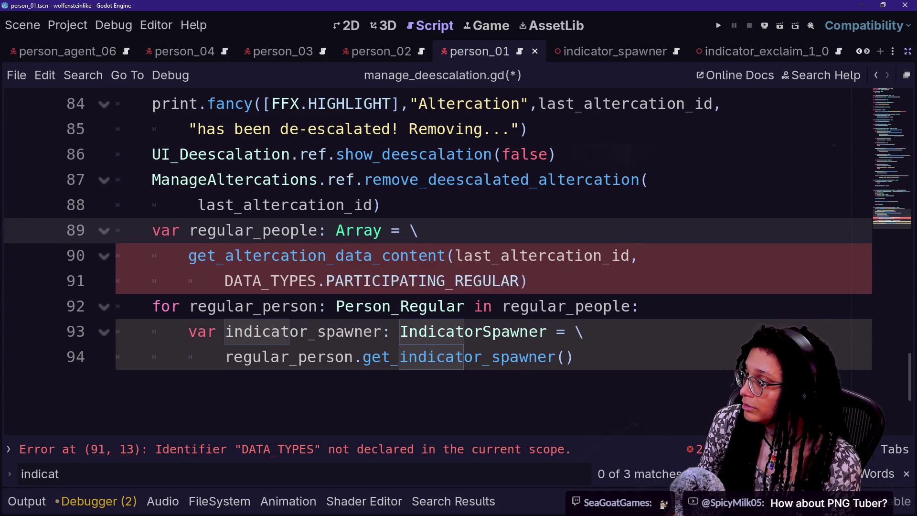
click(224, 281)
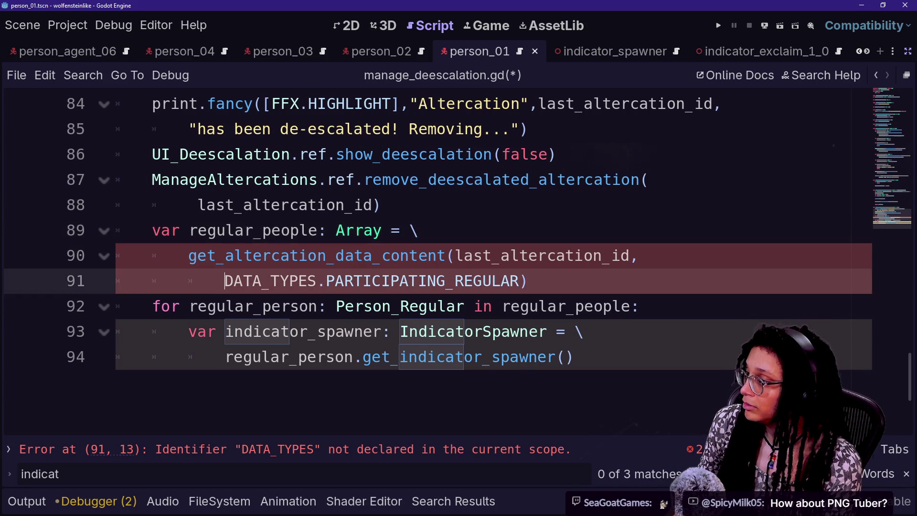
text(Manage)
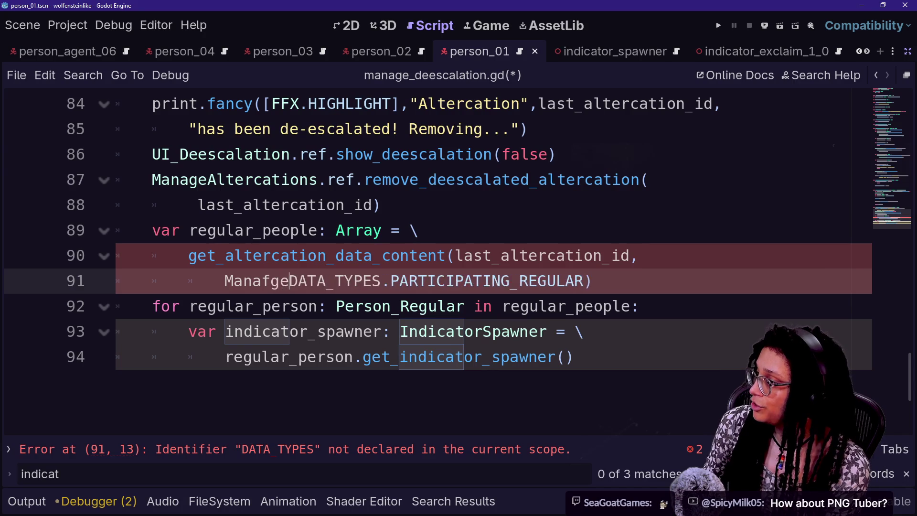
text(ALterc)
key(BackSpace)
key(BackSpace)
key(BackSpace)
key(BackSpace)
key(BackSpace)
text(ltercations.)
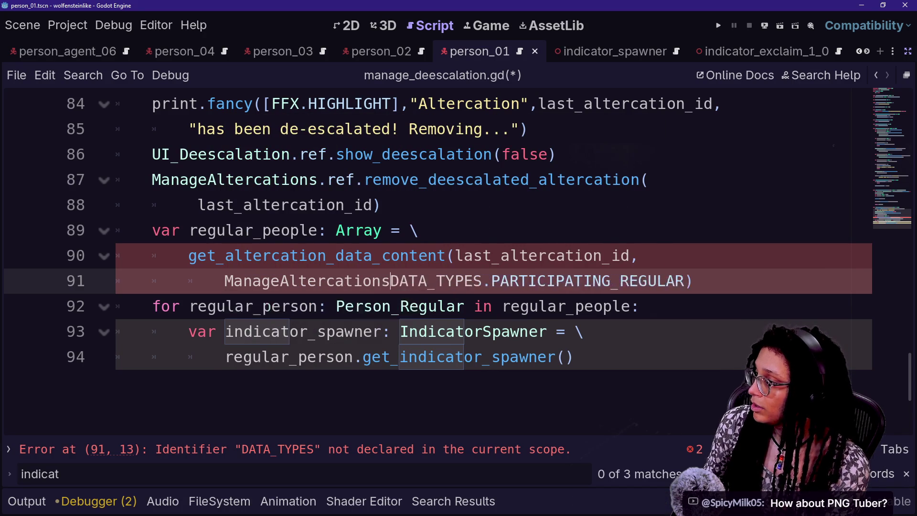
click(252, 281)
click(418, 281)
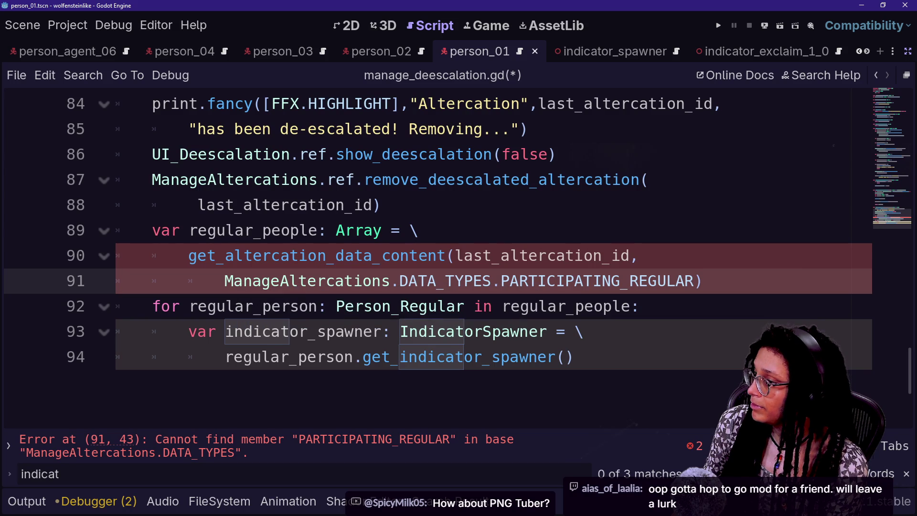
Correct the constant to PARTICIPATING_REGULARS and save the script.
drag(694, 281, 621, 280)
key(BackSpace)
key(BackSpace)
key(Caps_Lock)
text(G)
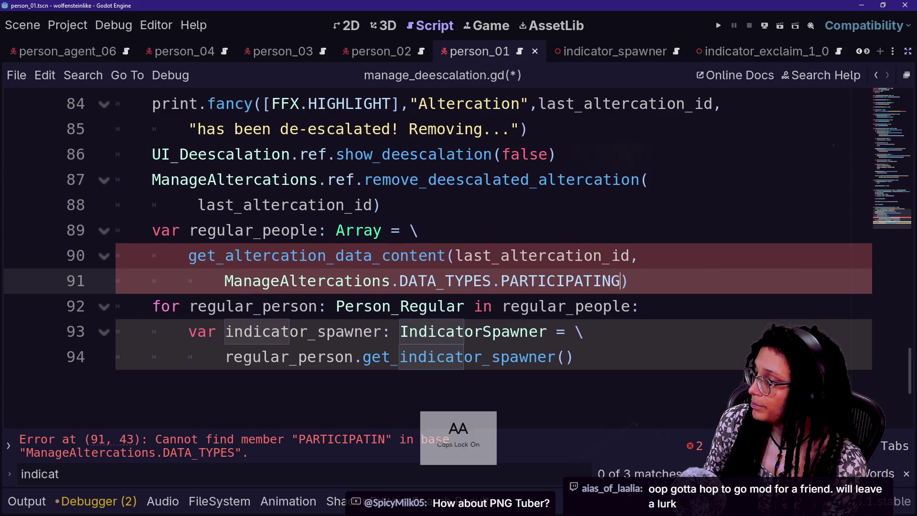
text(_)
key(Down)
key(Return)
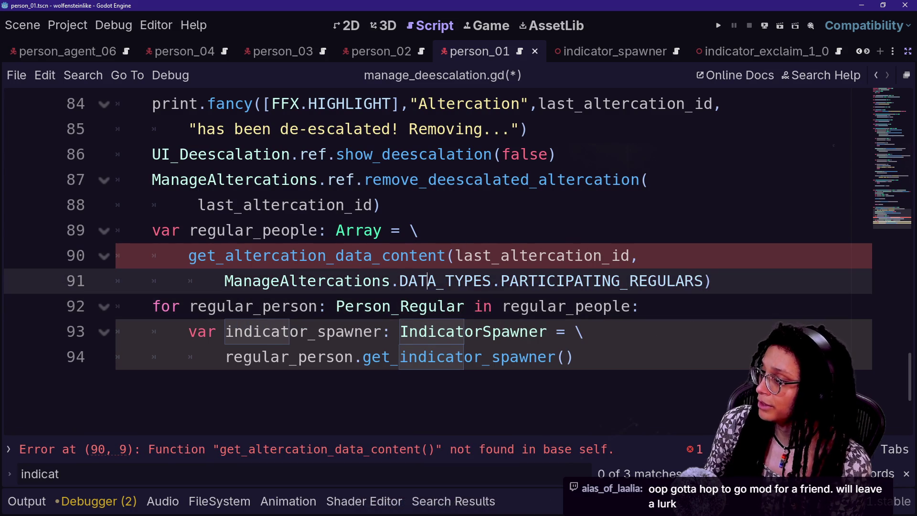
key(ctrl+s)
Prefix the get_altercation_data_content call with ManageAltercations.ref.
click(291, 230)
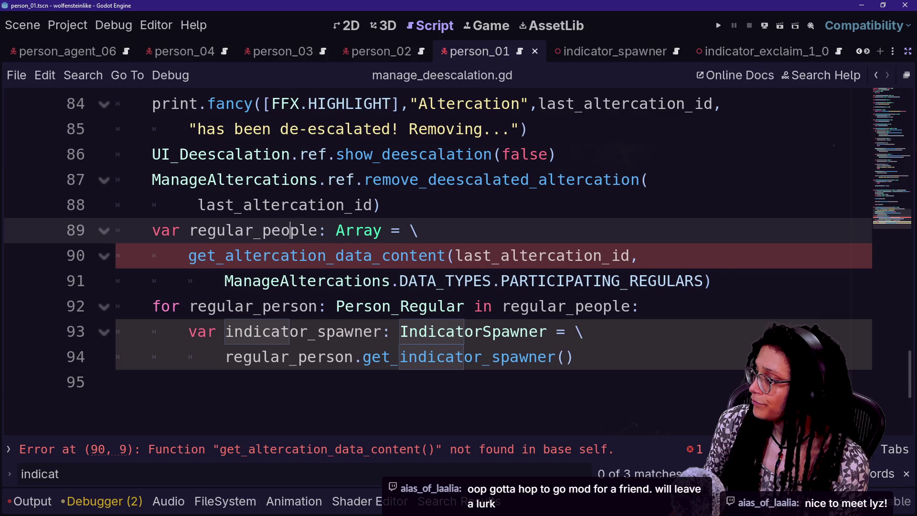
key(End)
key(Down)
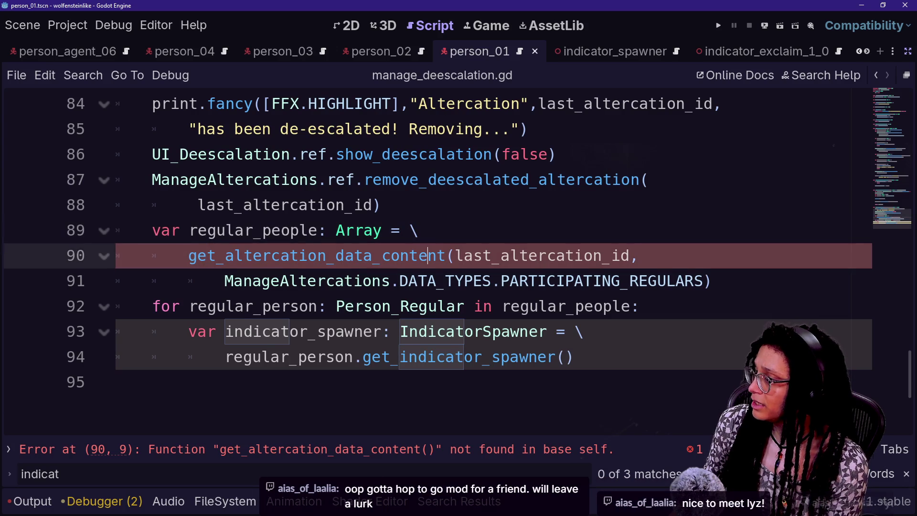
key(ctrl+z)
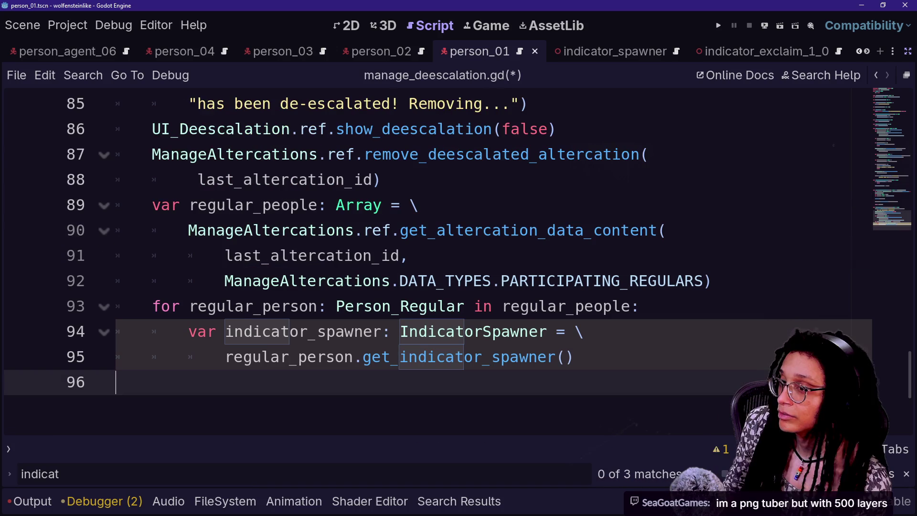
click(583, 331)
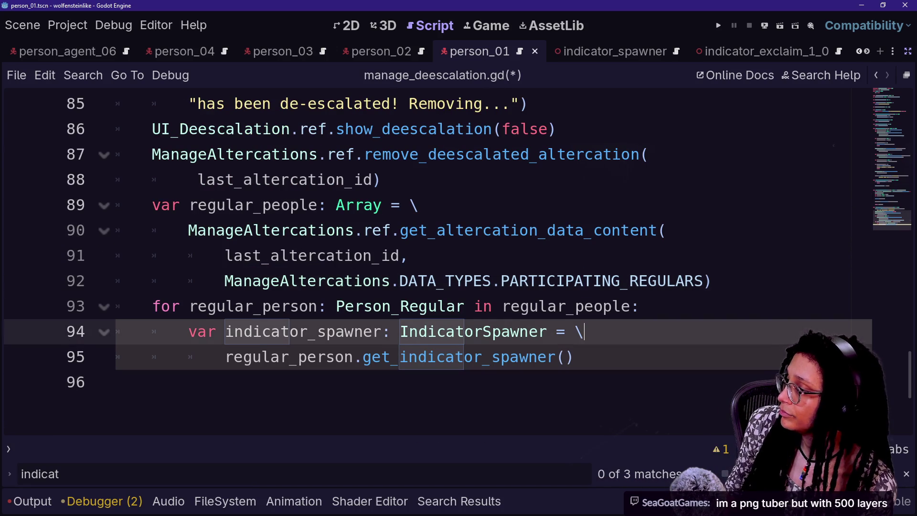
scroll(430, 262, up, 2)
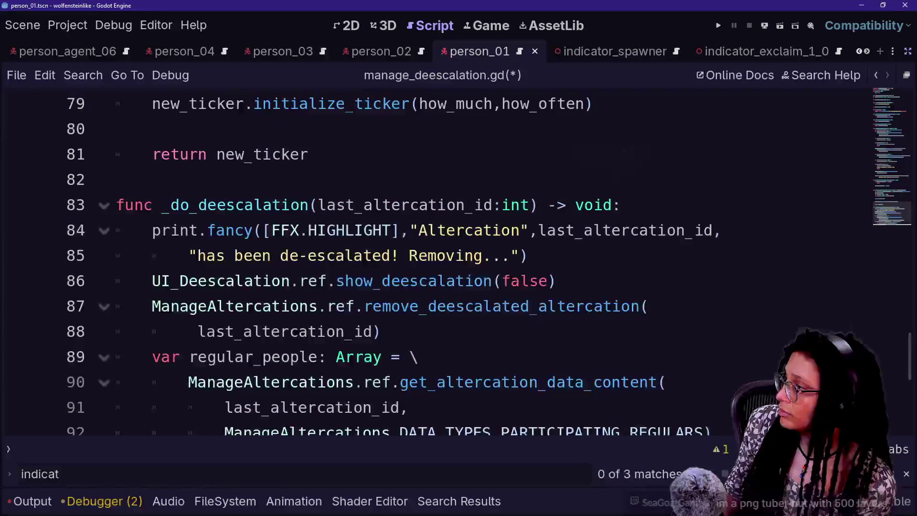
Inside the loop, add an indicator_spawner.spawn_indicator call below the get_indicator_spawner line.
scroll(430, 262, down, 1)
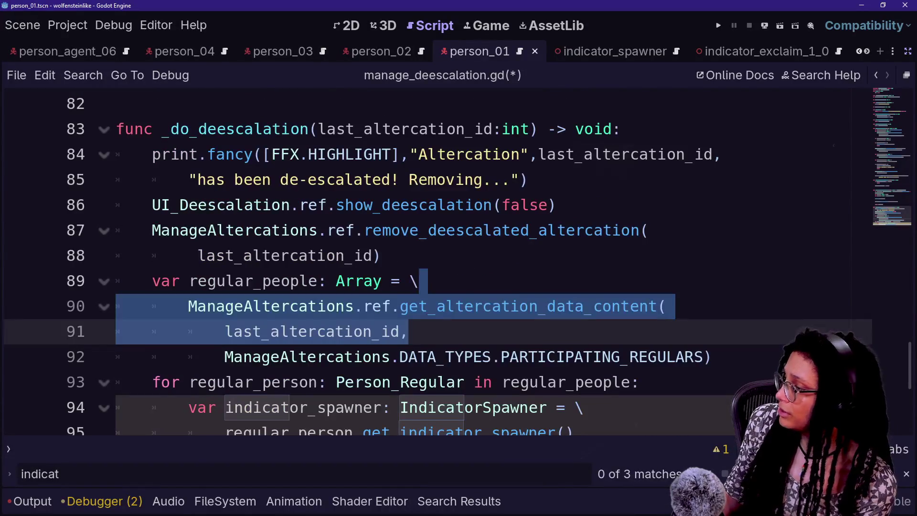
key(ctrl+s)
key(Return)
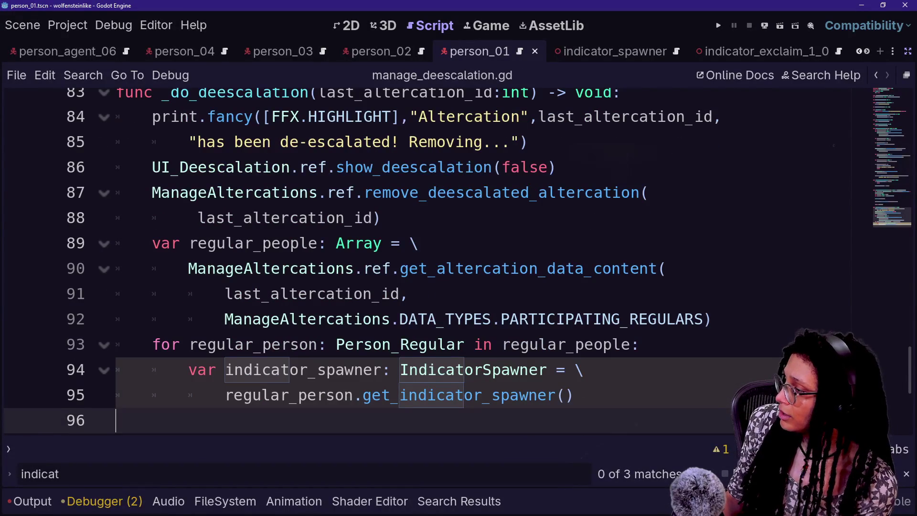
key(BackSpace)
key(Return)
key(BackSpace)
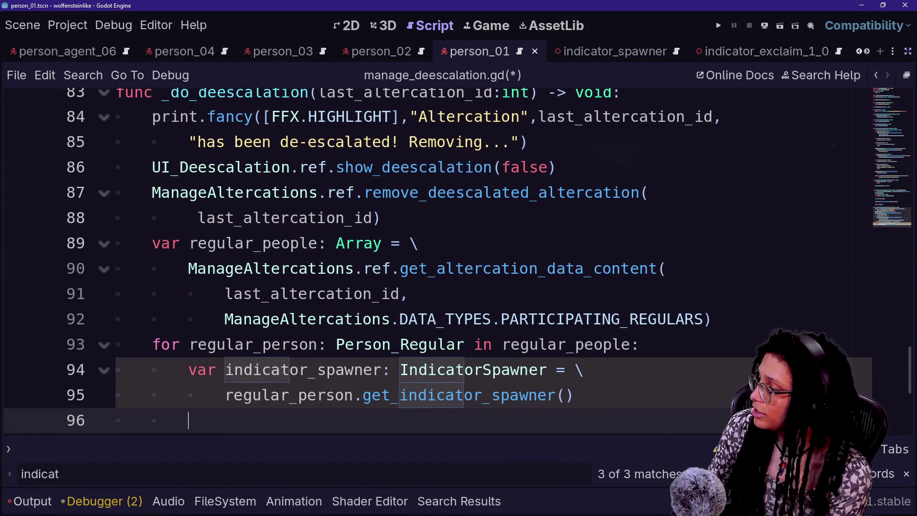
text(indicator)
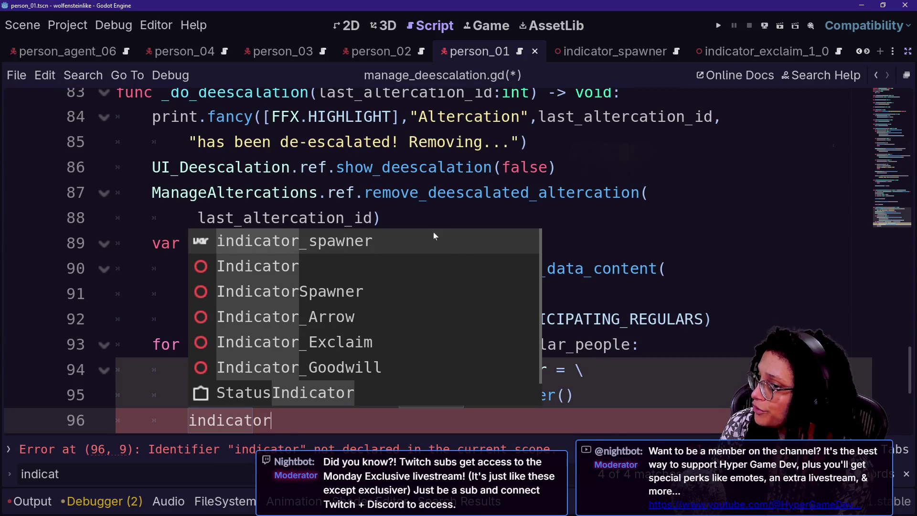
key(Return)
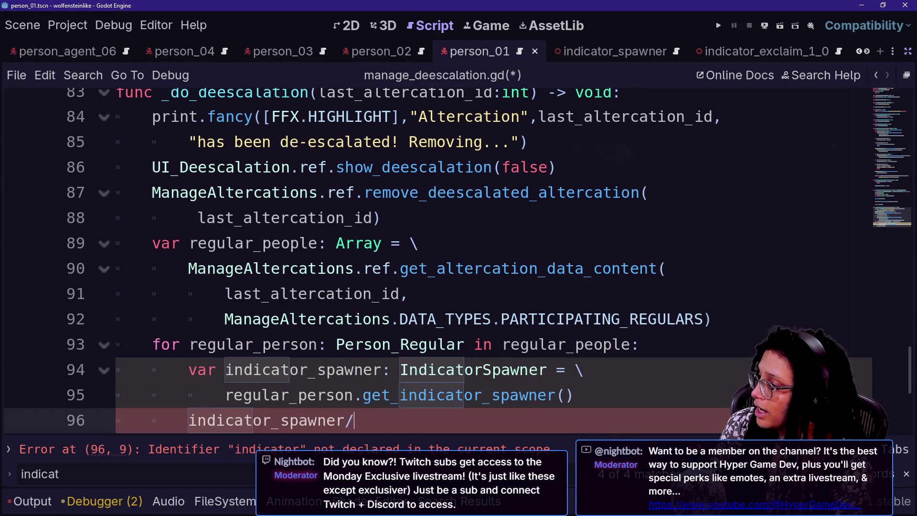
text(;)
text(spaw)
key(Return)
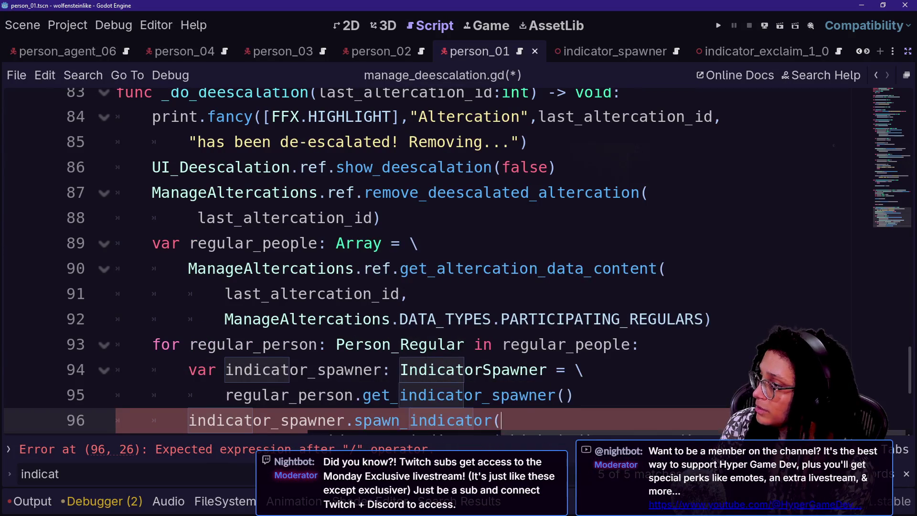
right_click(497, 255)
key(Escape)
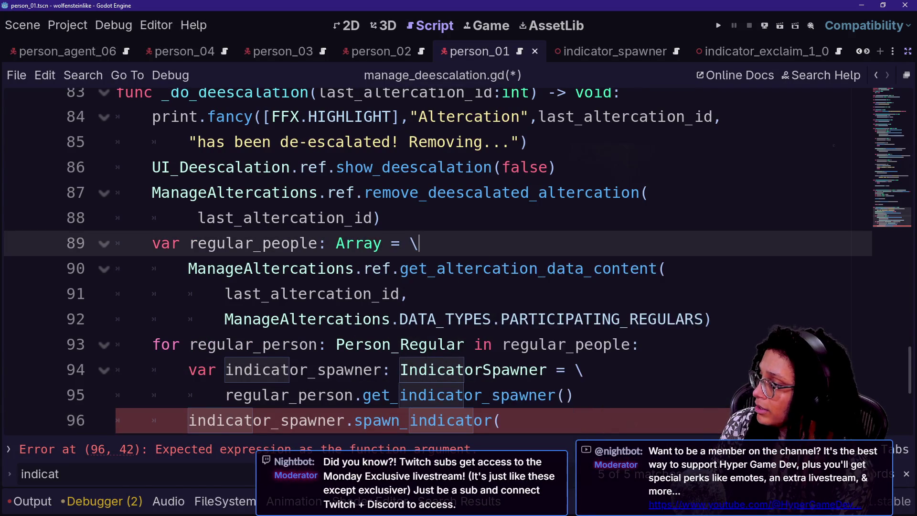
scroll(496, 255, down, 1)
click(501, 345)
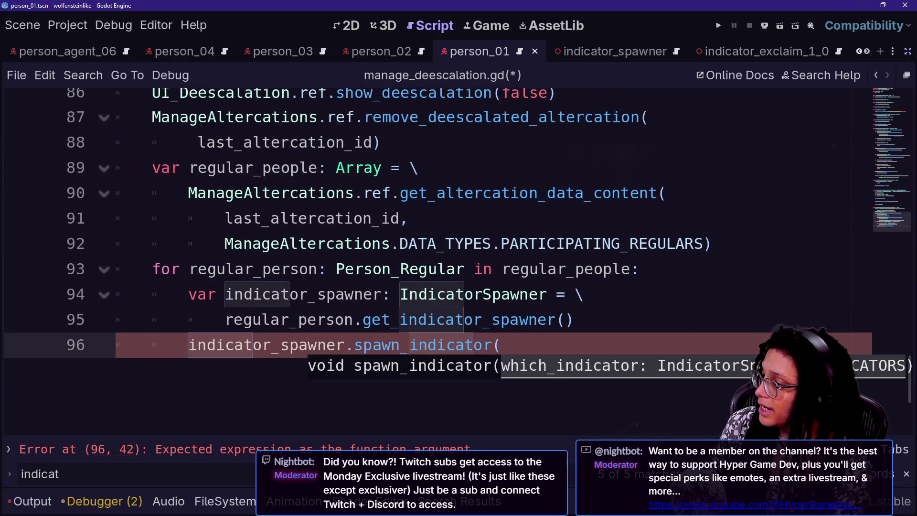
Pass indicator_spawner.INDICATORS.GOODWILL as the call's argument, close it, and save the script.
key(Return)
text(I)
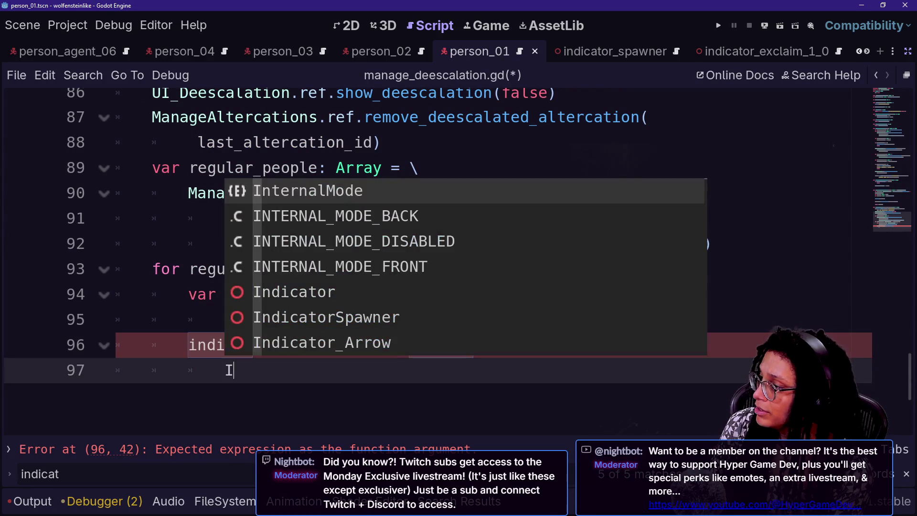
key(BackSpace)
text(indi)
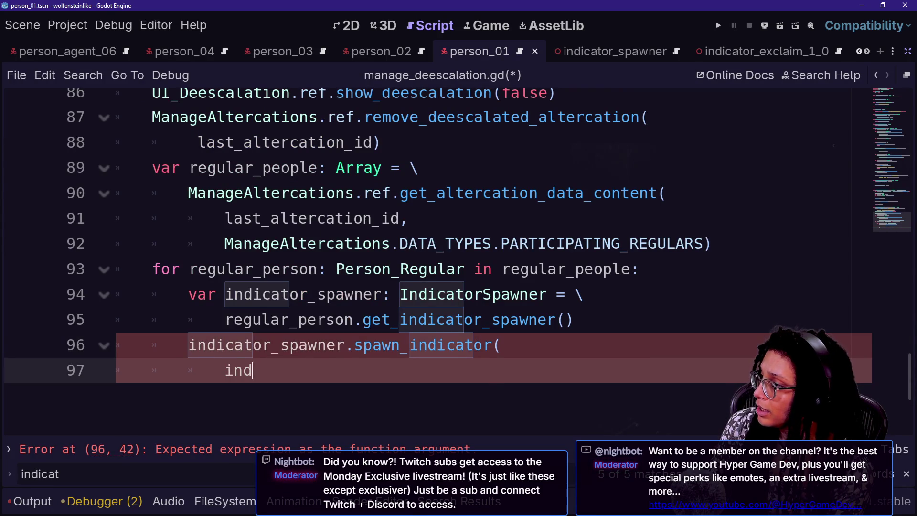
key(Return)
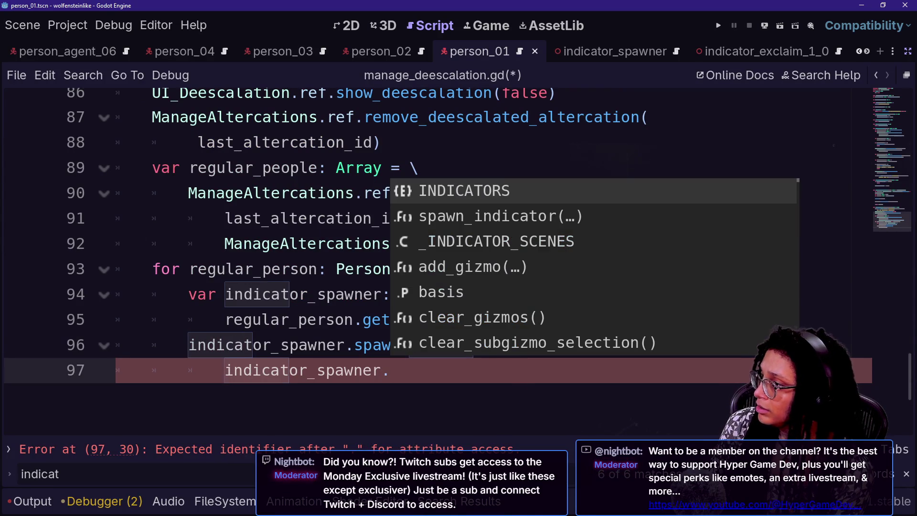
key(Return)
text(.)
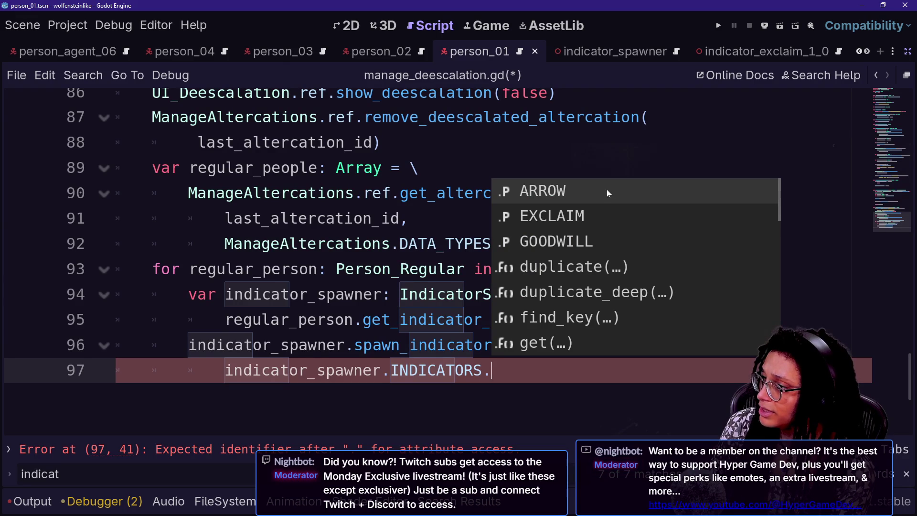
click(576, 237)
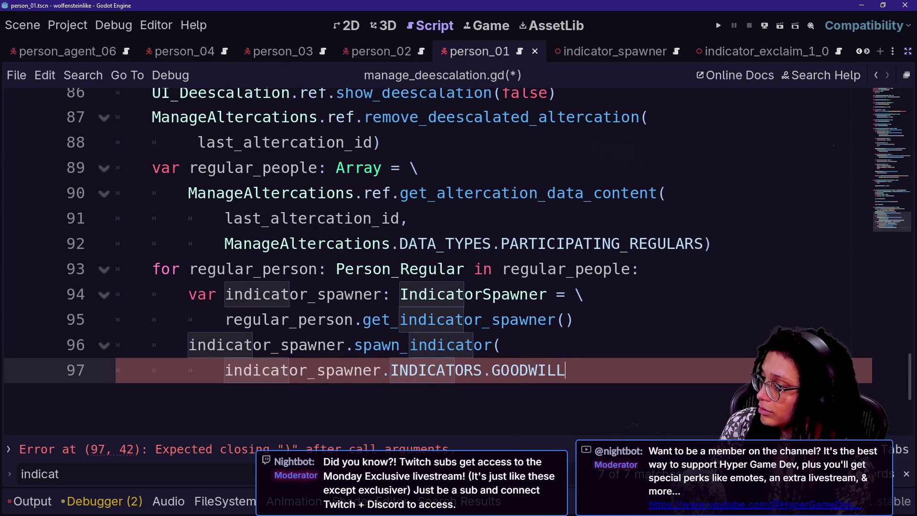
text())
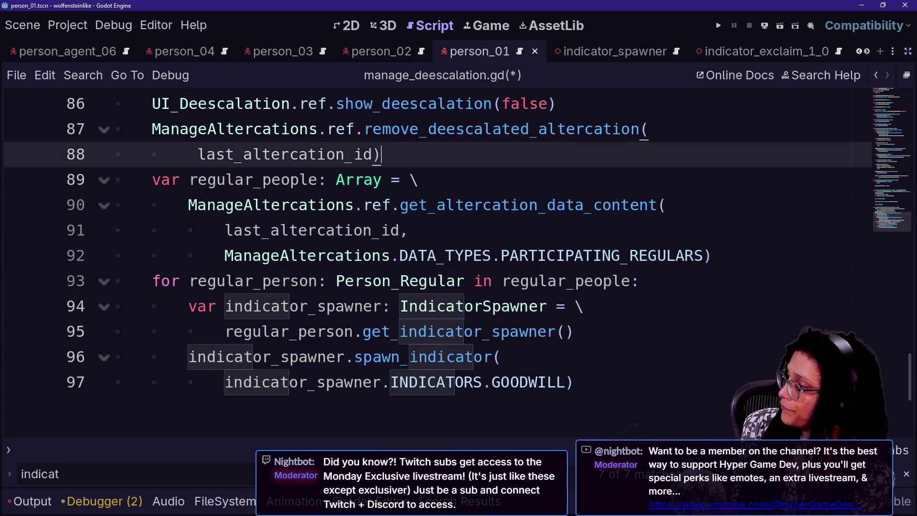
key(ctrl+s)
click(399, 331)
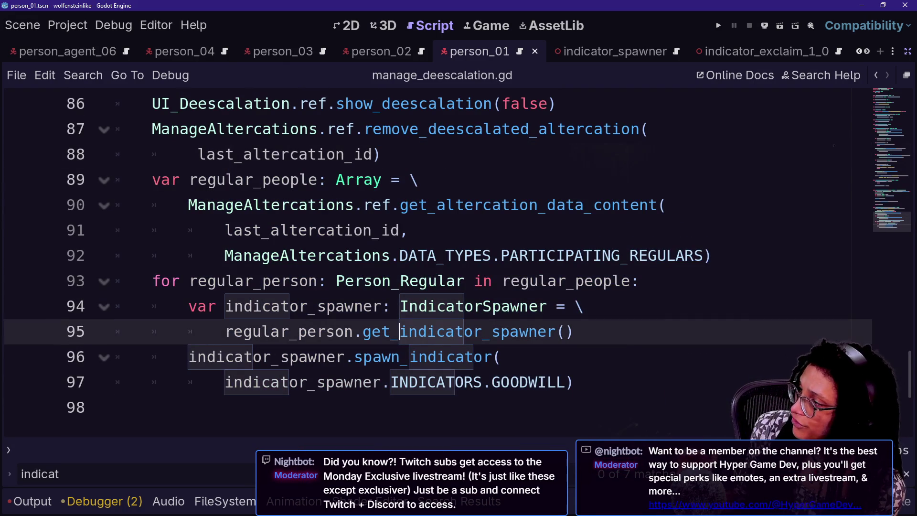
scroll(334, 258, up, 1)
scroll(334, 258, down, 1)
scroll(334, 258, down, 1)
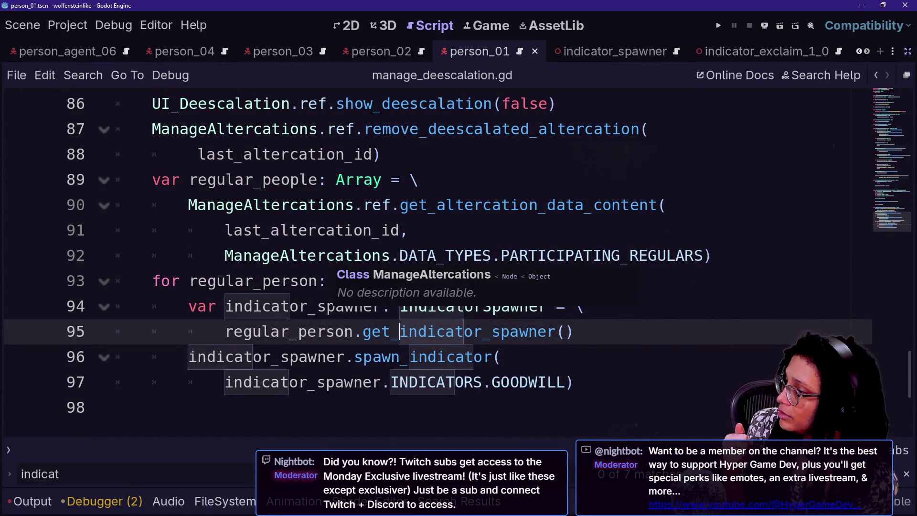
scroll(334, 267, up, 2)
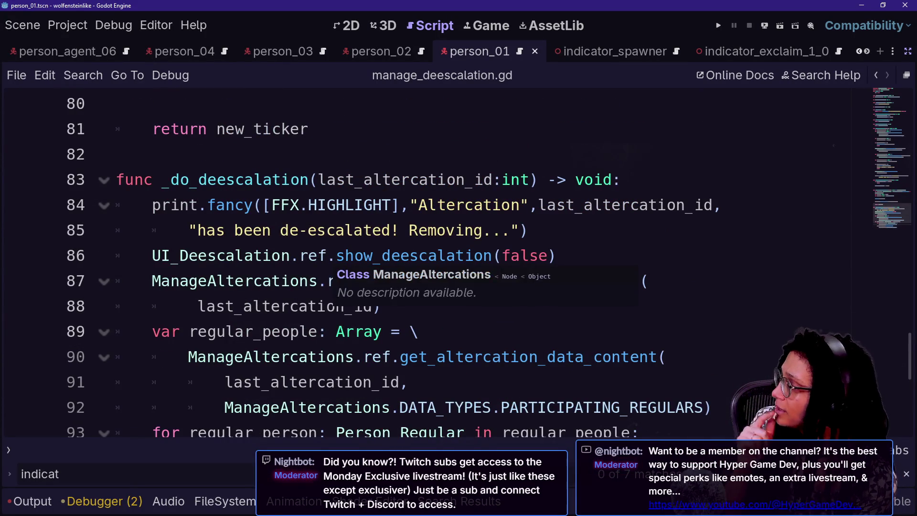
Add the header func _spawn_peoples_goodwill(id: int) above the regular_people block.
click(334, 332)
click(382, 306)
key(Return)
key(Return)
key(BackSpace)
text(func +)
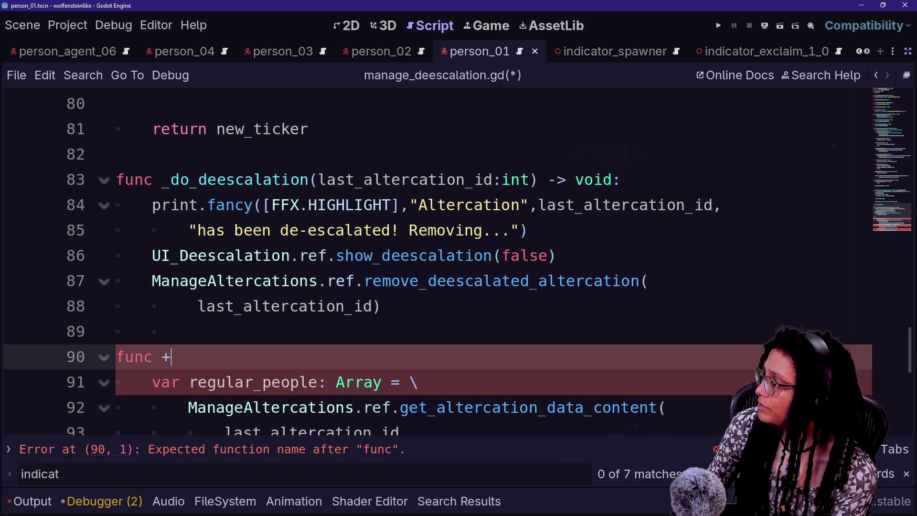
key(BackSpace)
text(_spawn_)
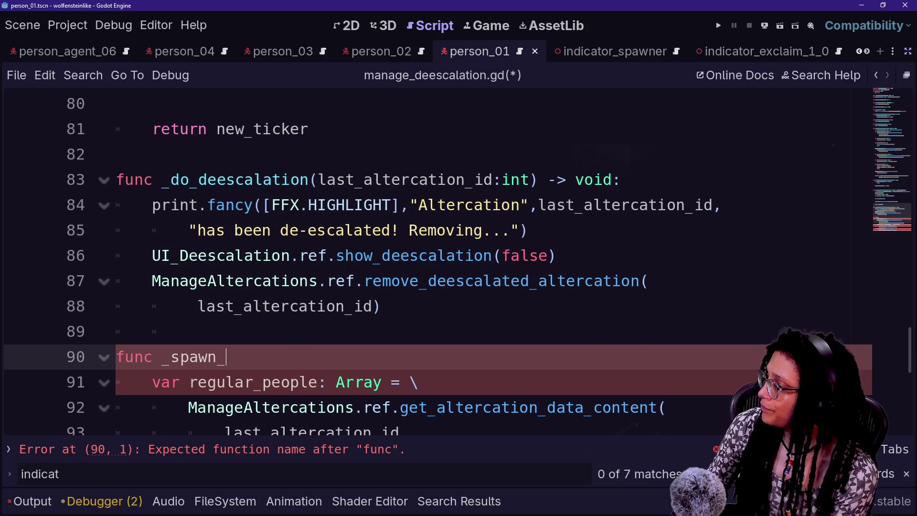
scroll(430, 263, down, 1)
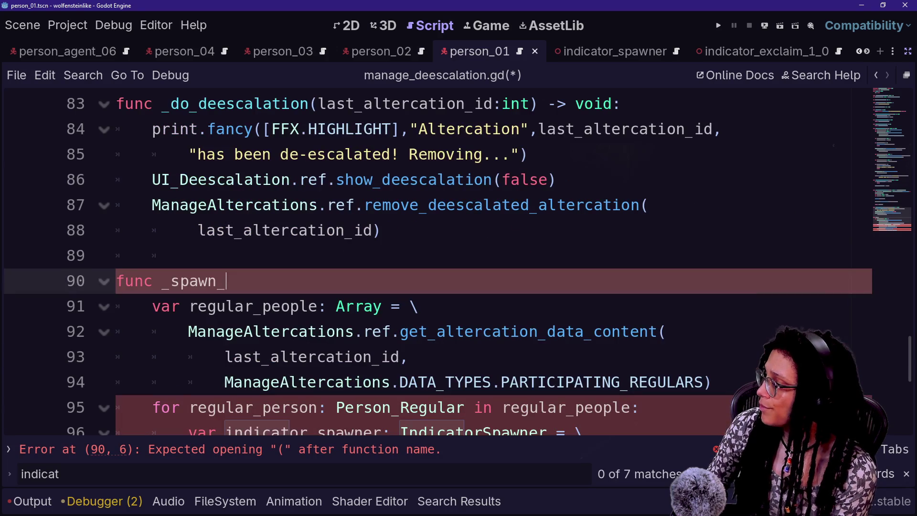
key(BackSpace)
key(BackSpace)
key(BackSpace)
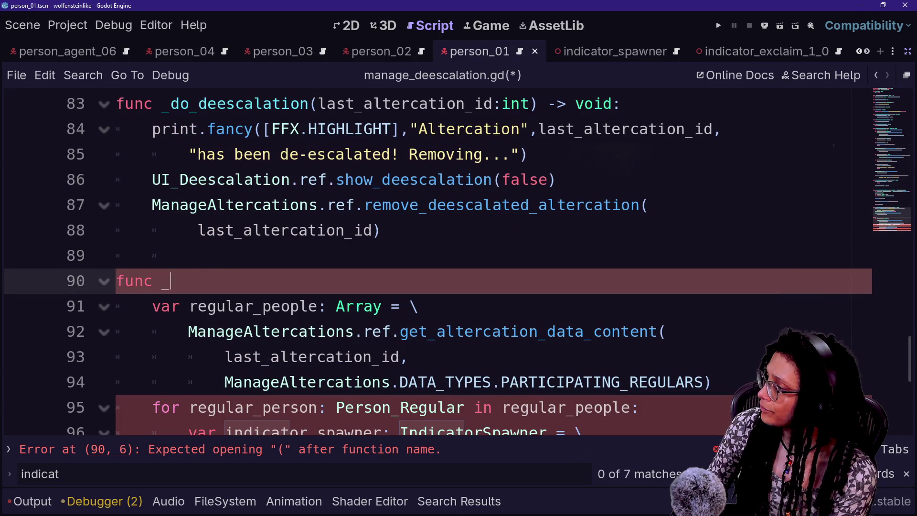
text(pe)
key(BackSpace)
key(BackSpace)
text(spawn_r)
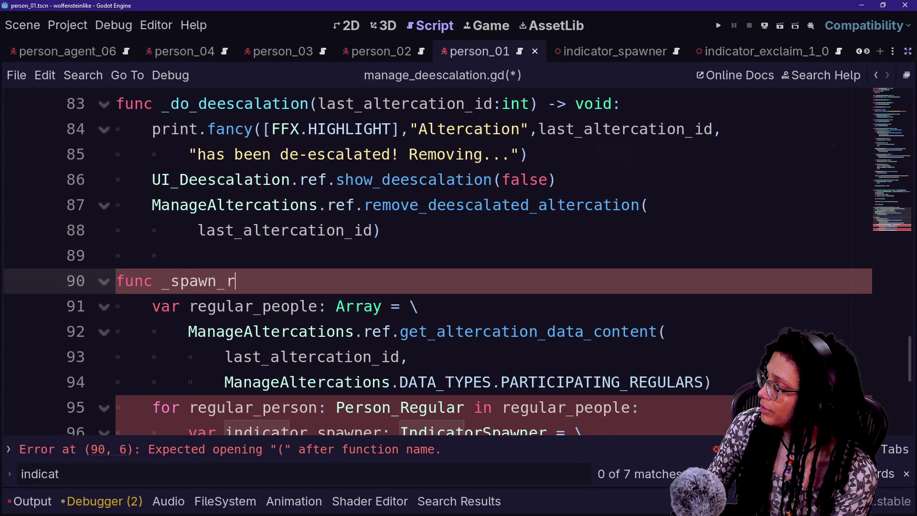
key(BackSpace)
text(peoples_go)
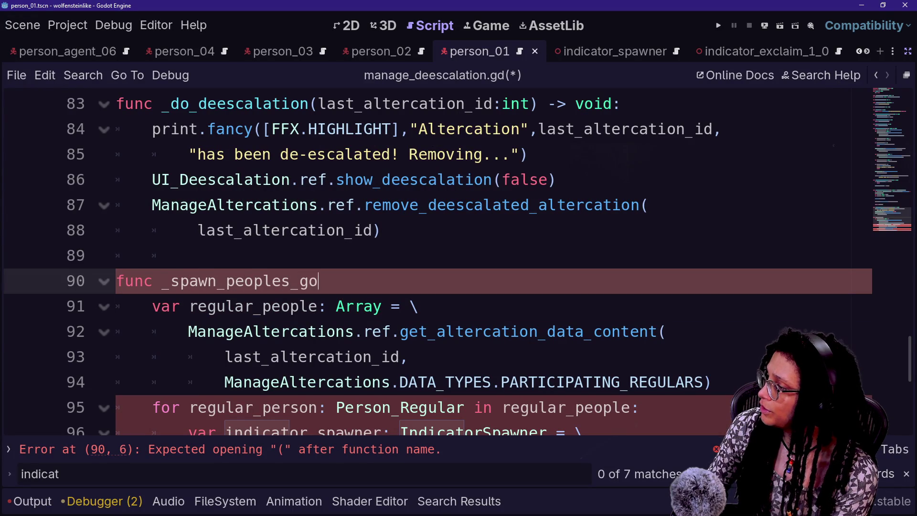
text(odwill())
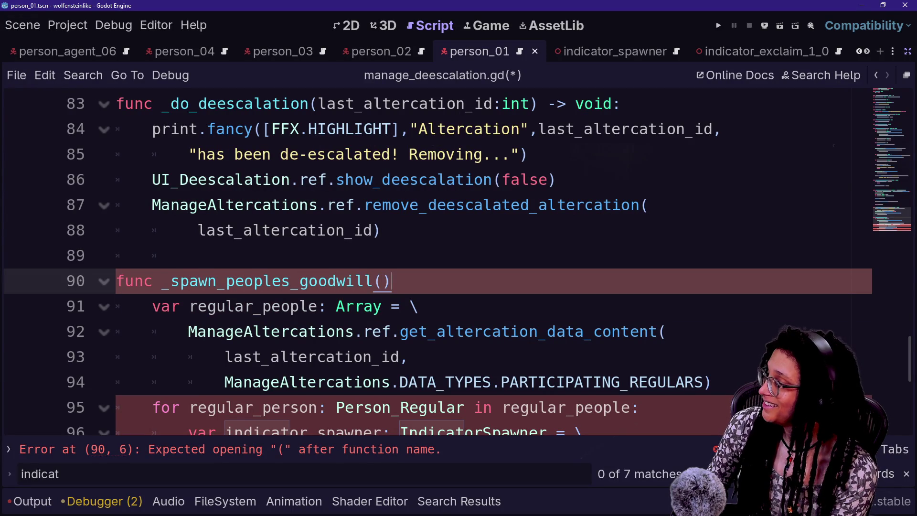
key(BackSpace)
text(id:)
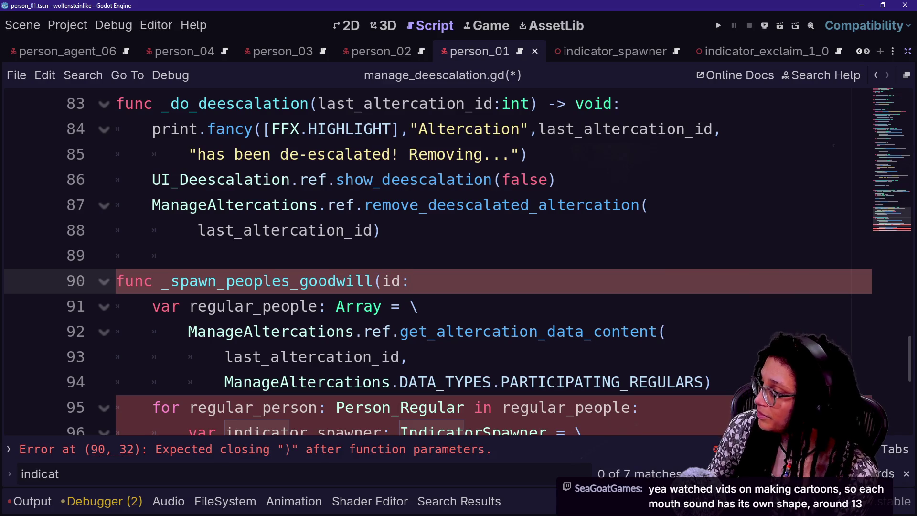
text(int))
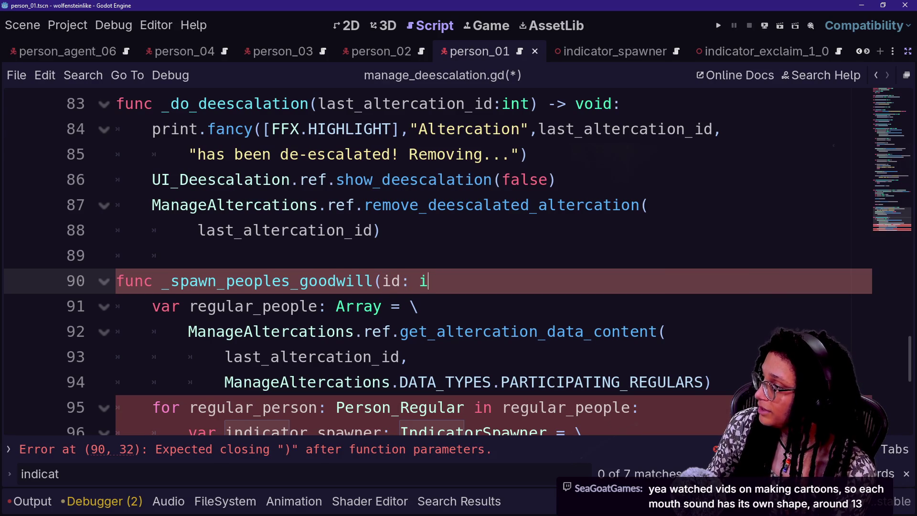
click(382, 230)
key(Return)
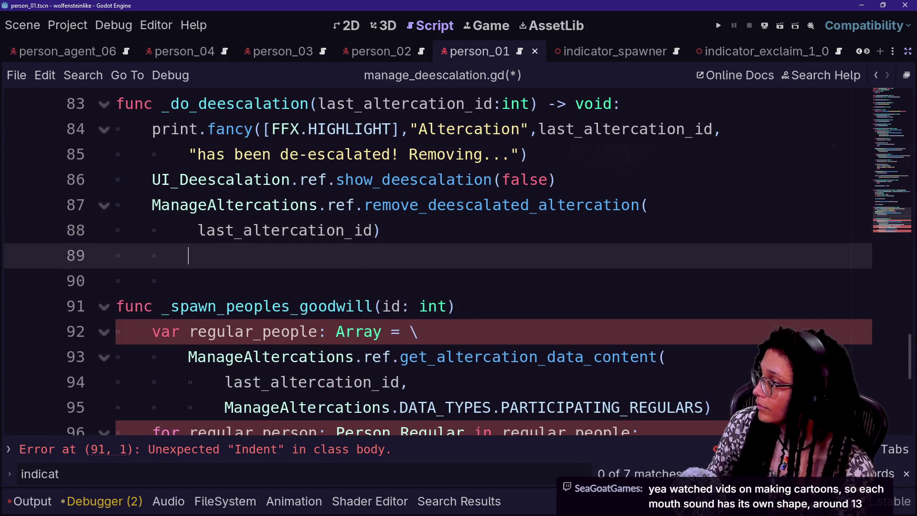
Call _spawn_peoples_goodwill(last_altercation_id) at the end of _do_deescalation.
text(_spawn)
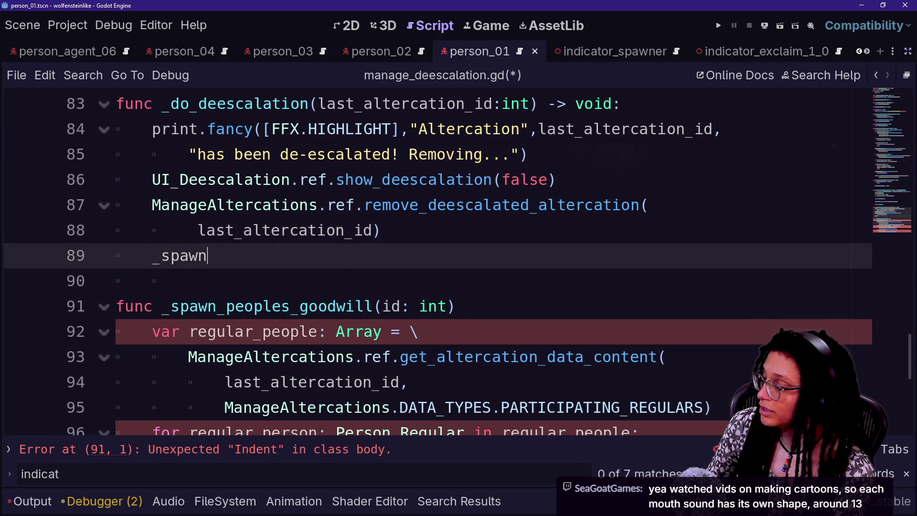
key(Return)
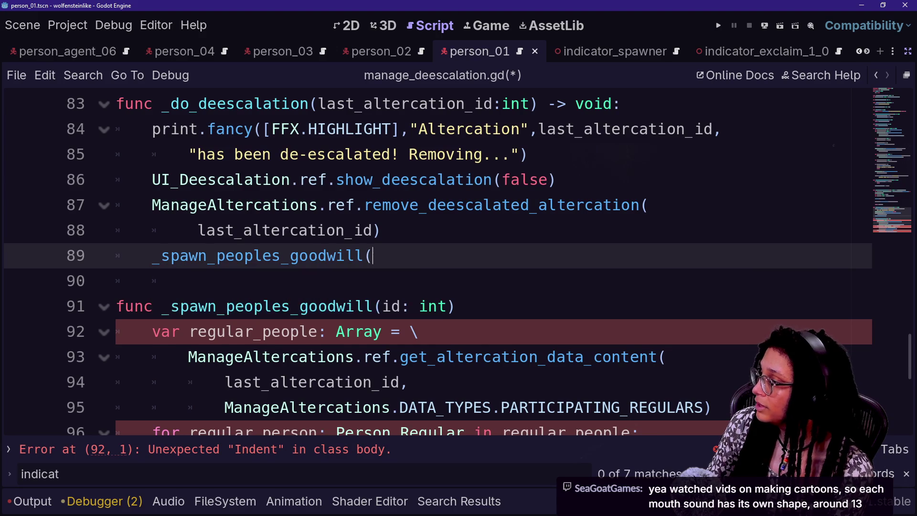
text(last_altercation_id_)
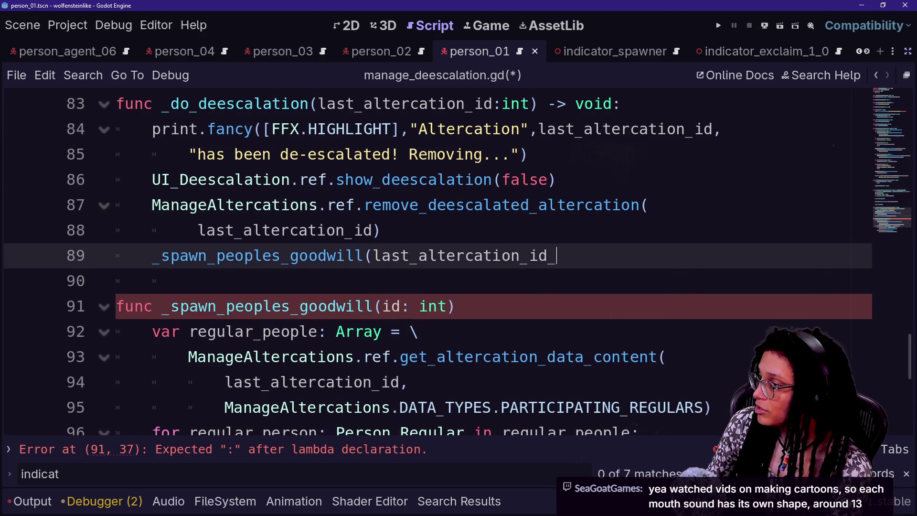
text())
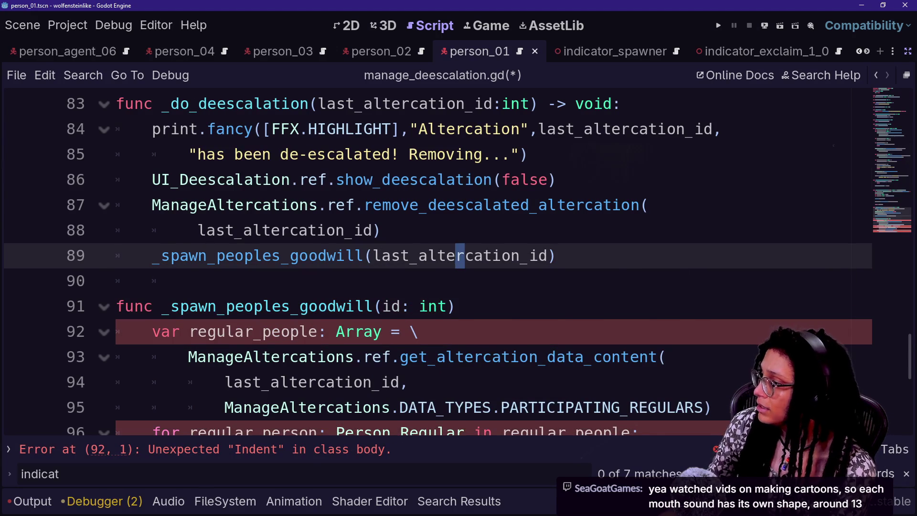
scroll(478, 262, down, 1)
scroll(477, 262, down, 1)
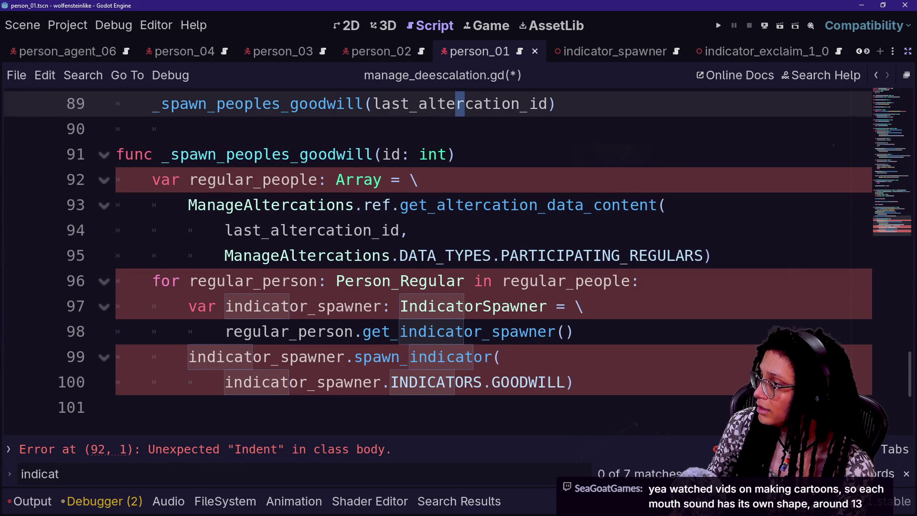
In the new function's body, replace last_altercation_id with the id parameter.
drag(224, 230, 399, 230)
scroll(399, 230, up, 15)
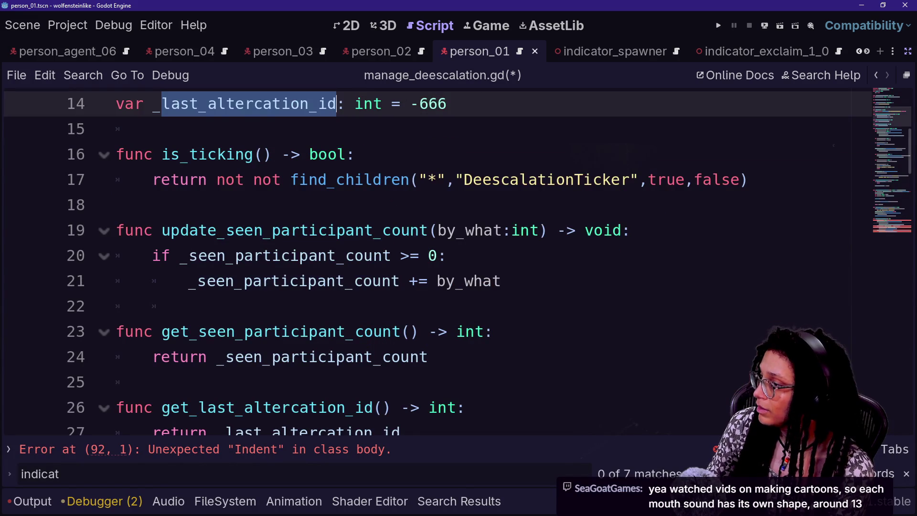
scroll(399, 230, down, 12)
scroll(399, 230, down, 10)
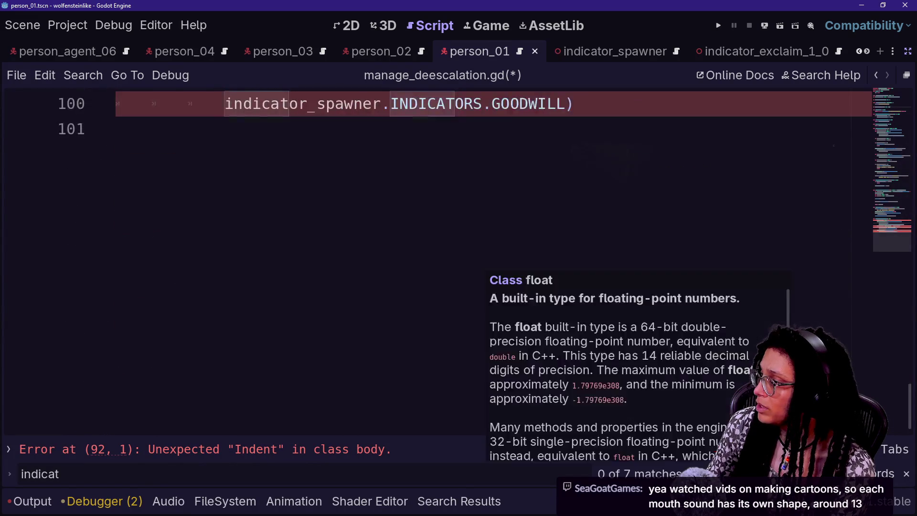
scroll(400, 230, up, 4)
click(289, 281)
double_click(303, 256)
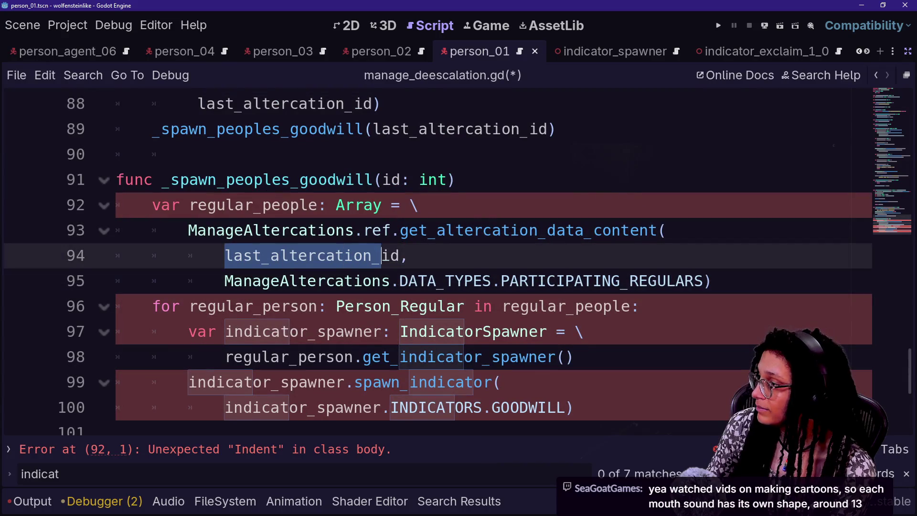
text(id,)
click(459, 180)
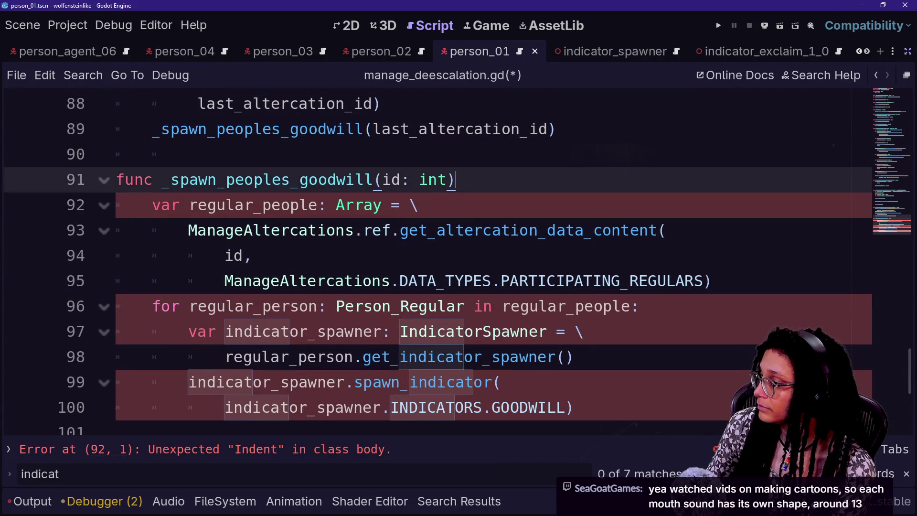
drag(327, 205, 436, 408)
key(shift+Tab)
key(ctrl+z)
click(401, 180)
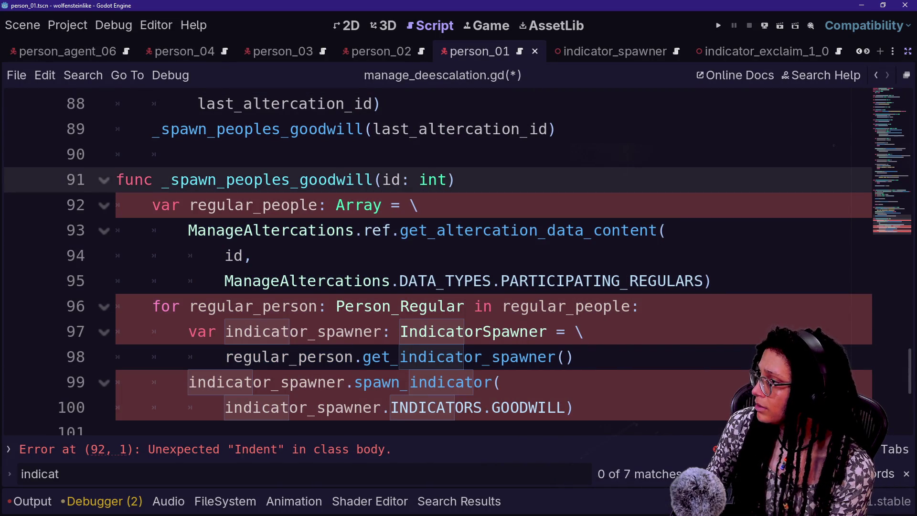
click(456, 179)
End the _spawn_peoples_goodwill(id: int) header with ':' and save manage_deescalation.gd.
text(:)
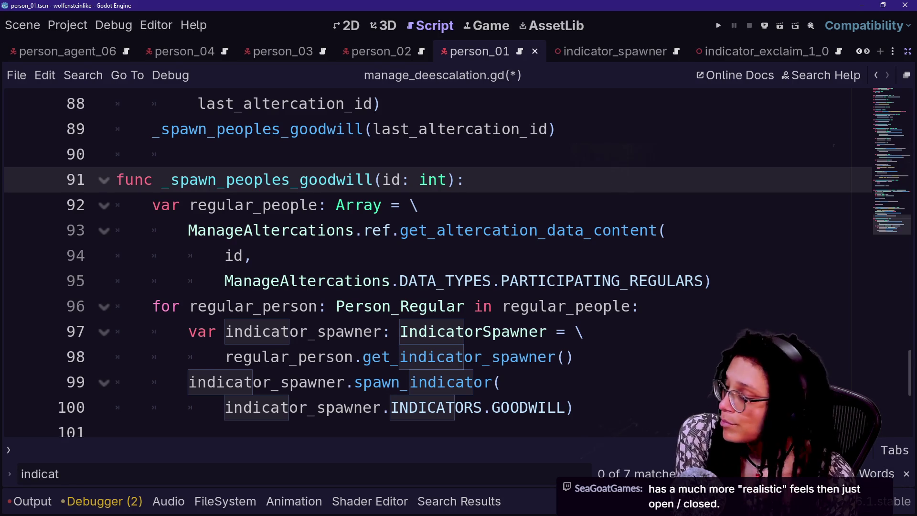
click(404, 281)
key(Down)
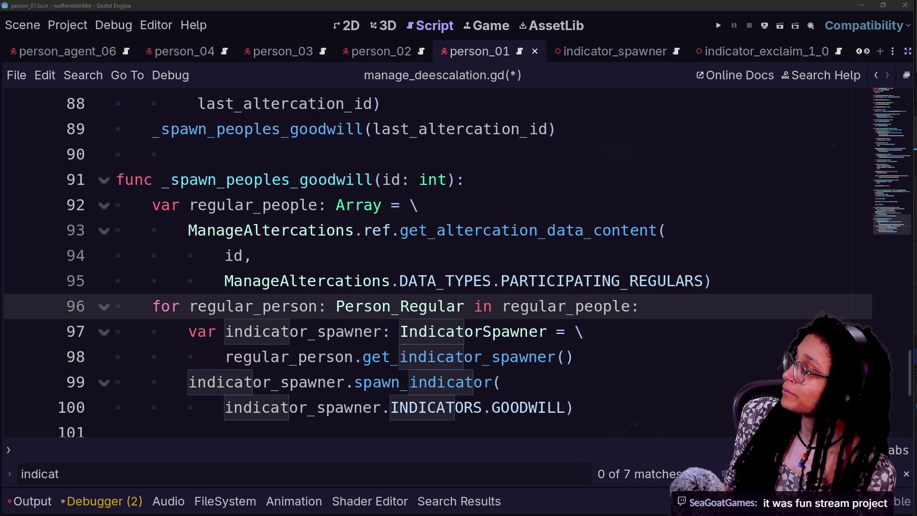
click(252, 256)
key(ctrl+s)
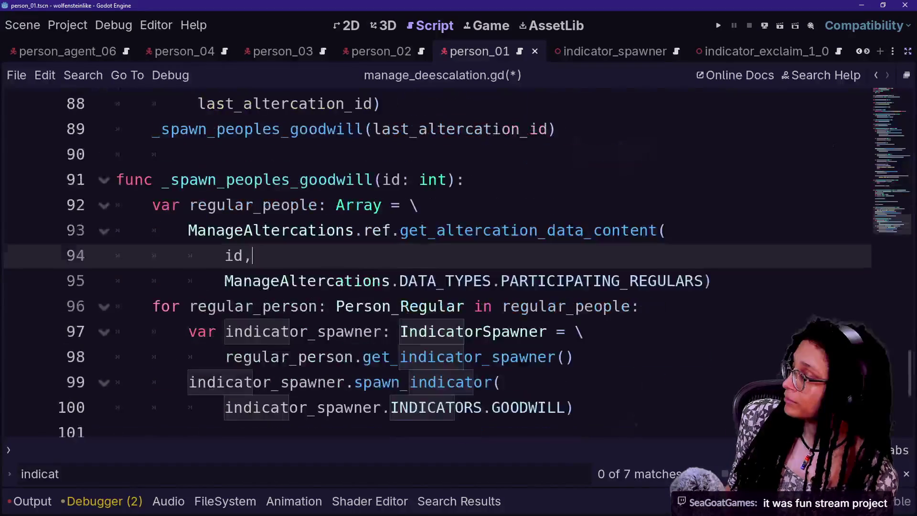
Open the IndicatorSpawner class script from the spawn_indicator call.
click(345, 357)
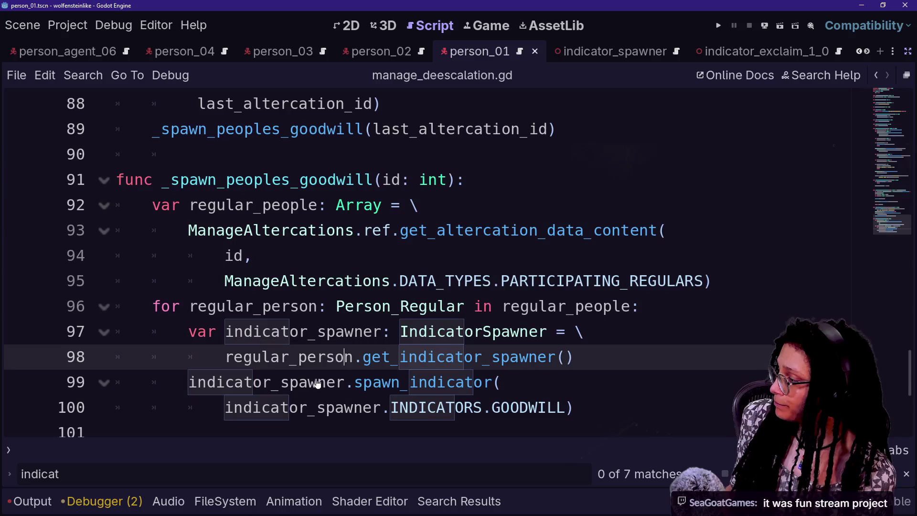
click(338, 380)
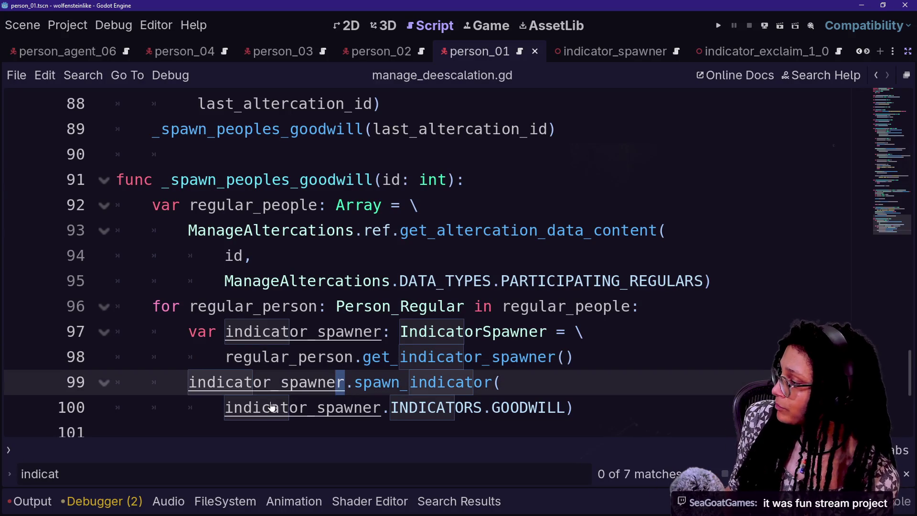
scroll(272, 388, down, 1)
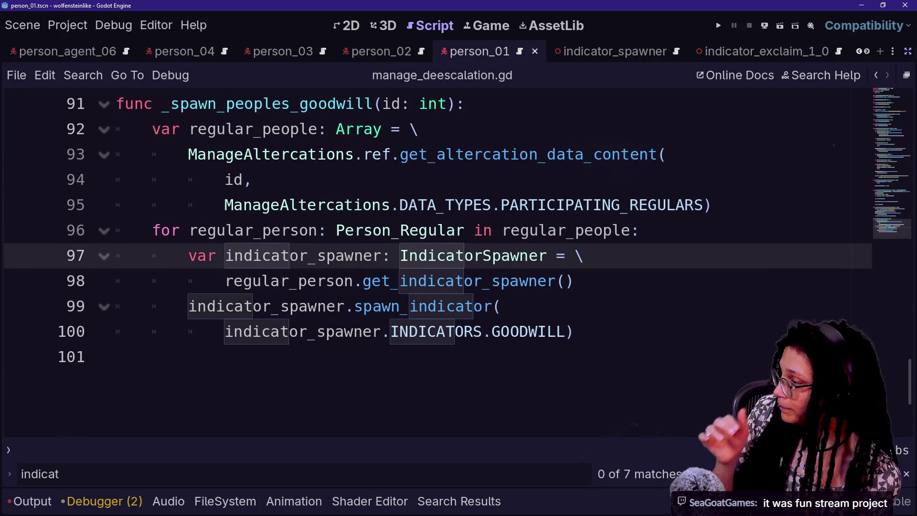
ctrl+click(473, 255)
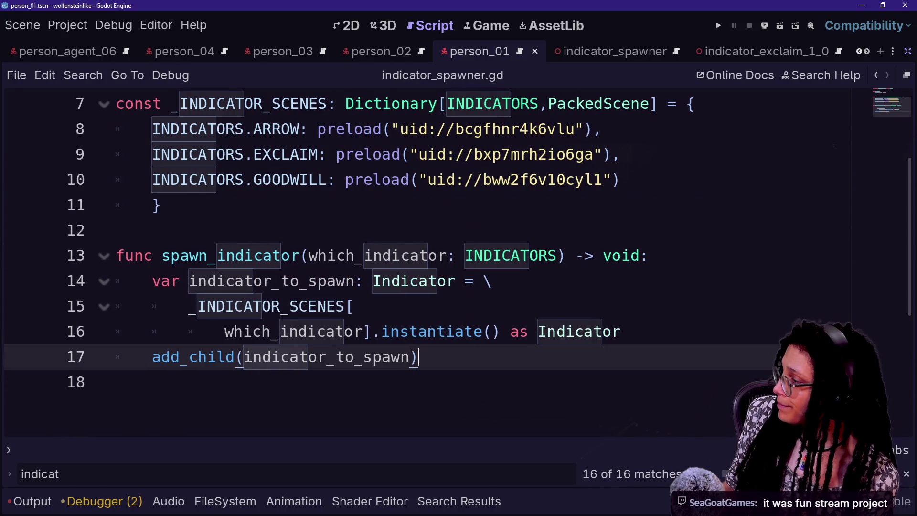
Review spawn_indicator in indicator_spawner.gd, from scene instantiation and add_child to the _INDICATOR_SCENES lookup.
click(381, 331)
click(116, 382)
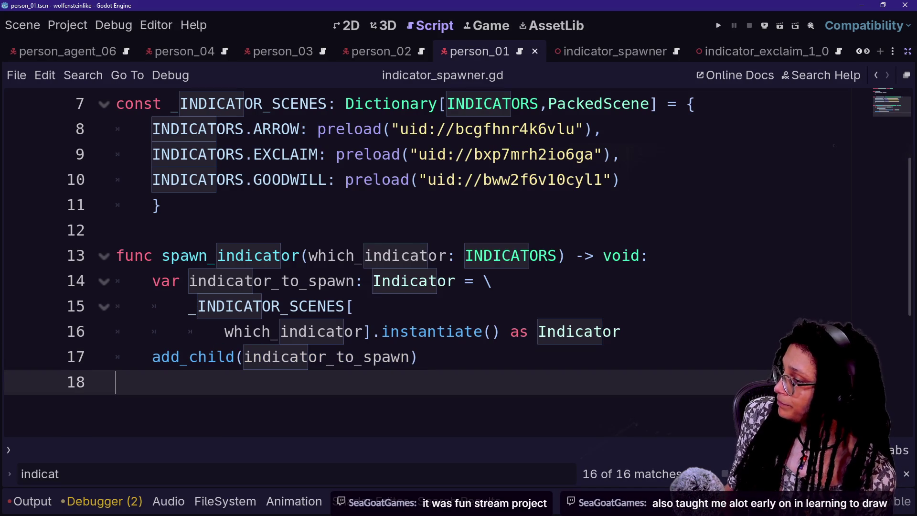
click(419, 356)
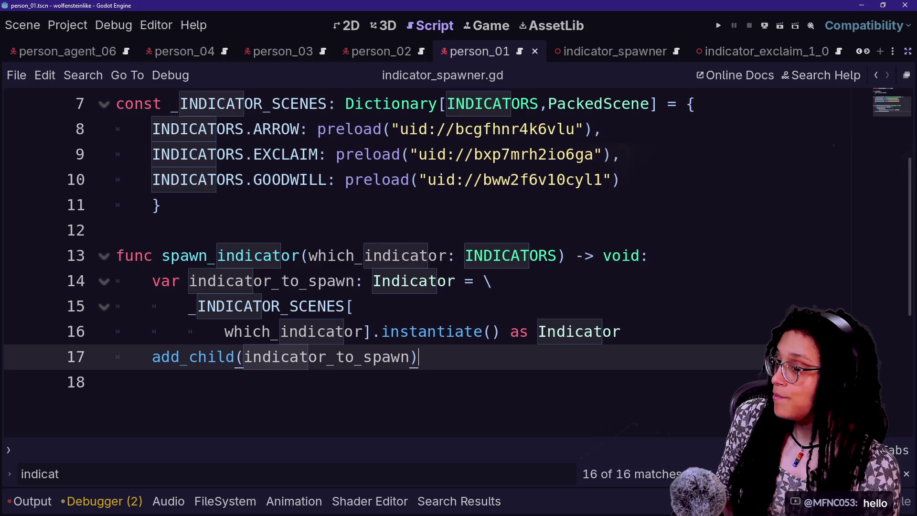
click(354, 306)
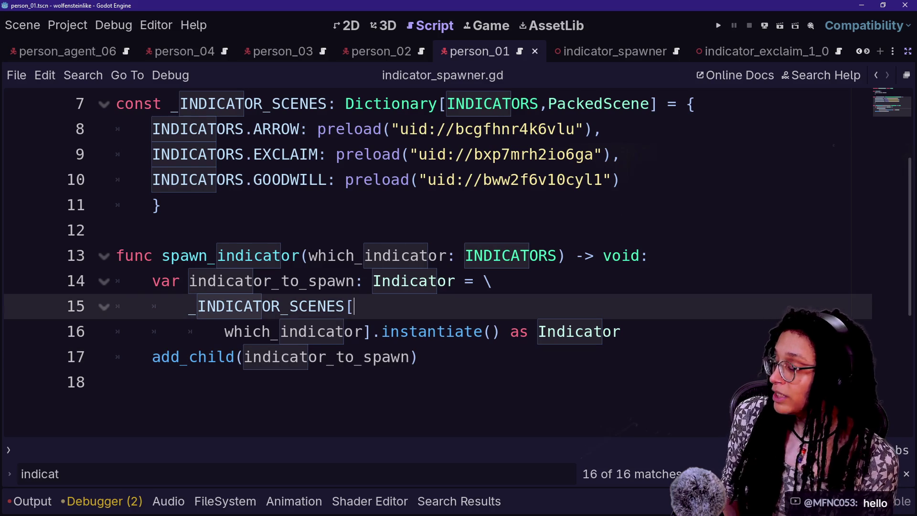
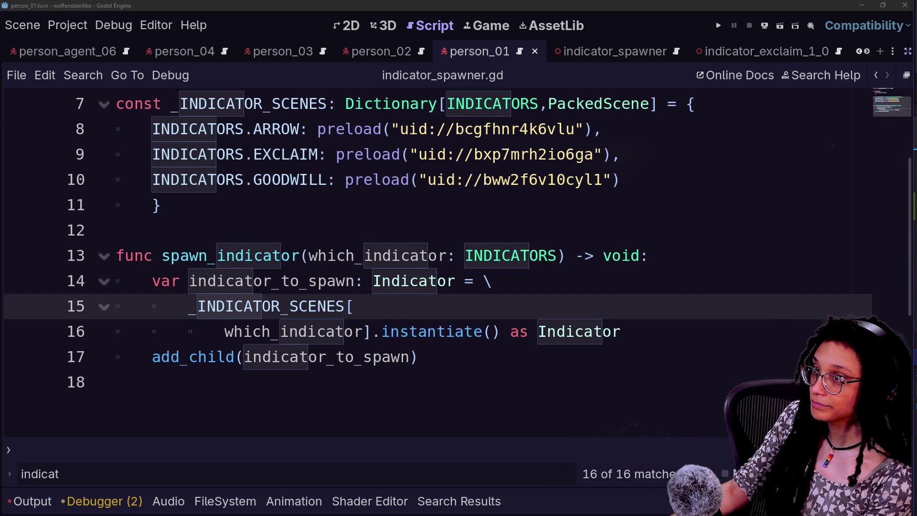
Delete the empty line 18 after add_child(indicator_to_spawn) in indicator_spawner.gd and save it.
key(Up)
key(Up)
key(Up)
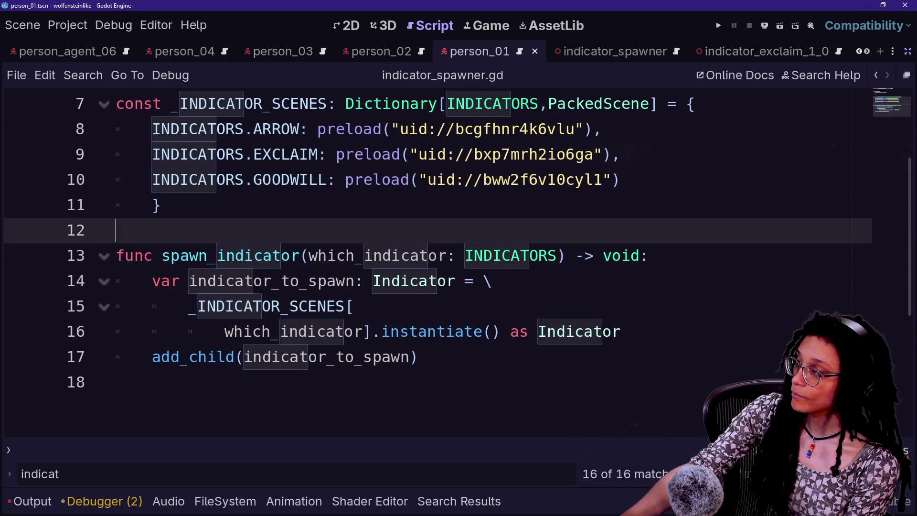
click(161, 204)
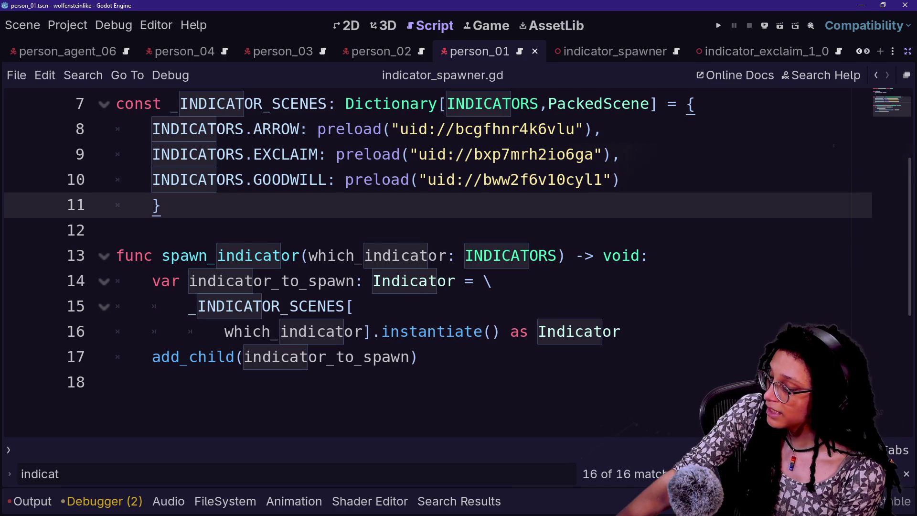
key(Down)
key(Up)
key(Down)
key(Down)
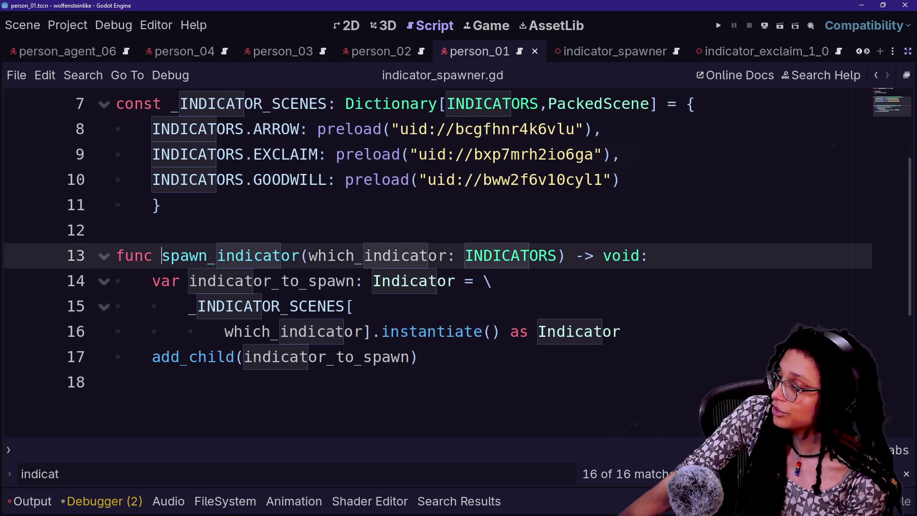
click(115, 381)
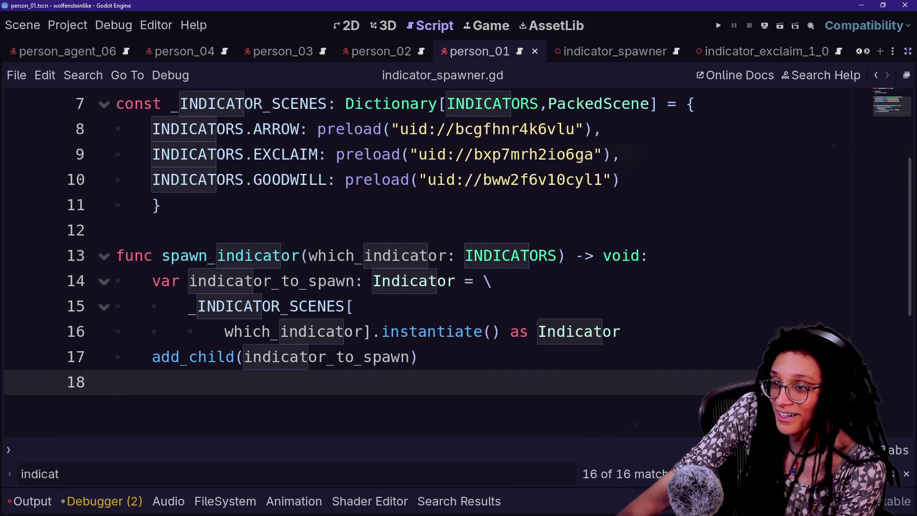
key(BackSpace)
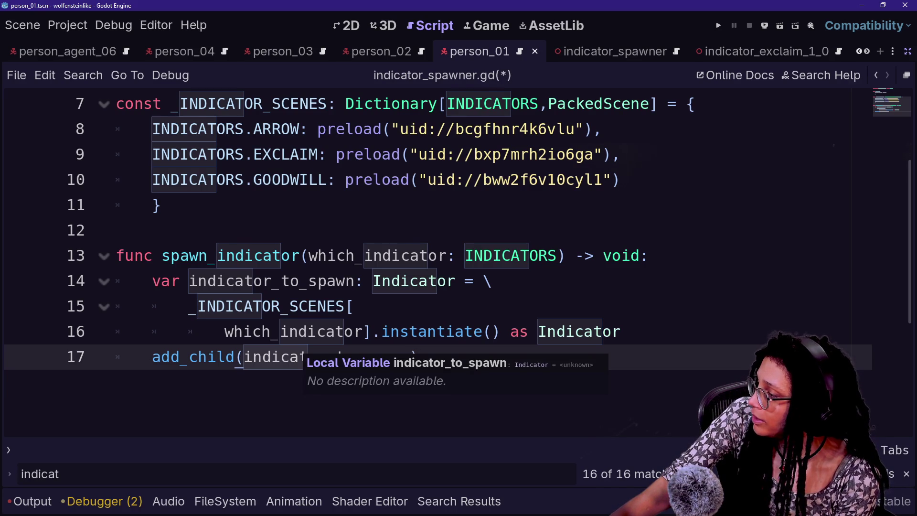
scroll(473, 324, up, 2)
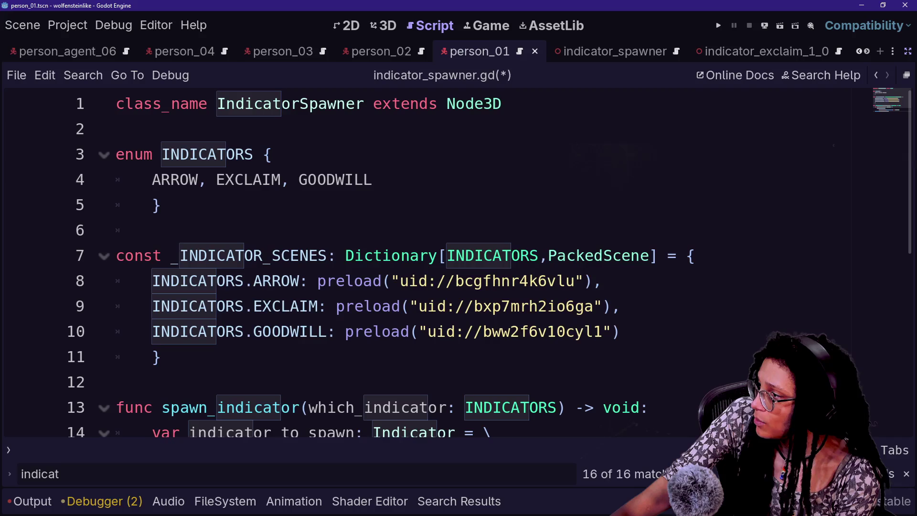
scroll(473, 325, down, 3)
scroll(473, 263, down, 1)
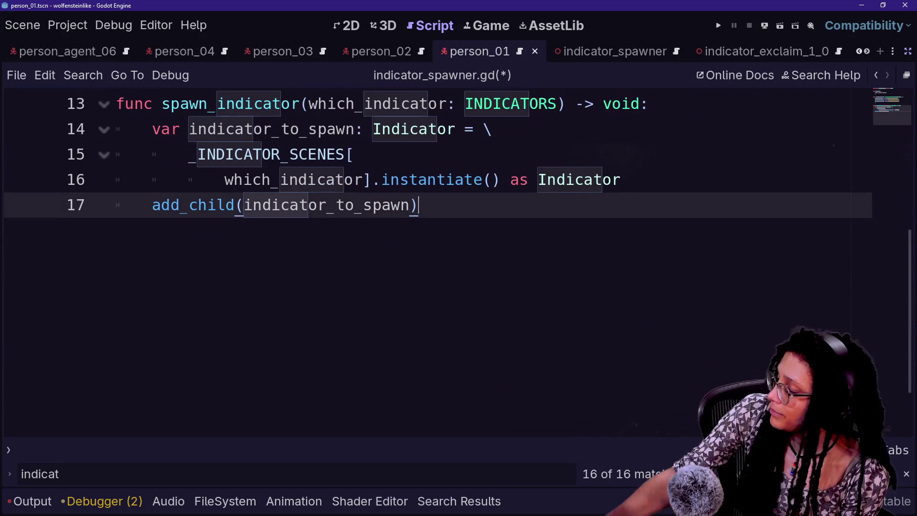
key(ctrl+s)
scroll(473, 263, up, 4)
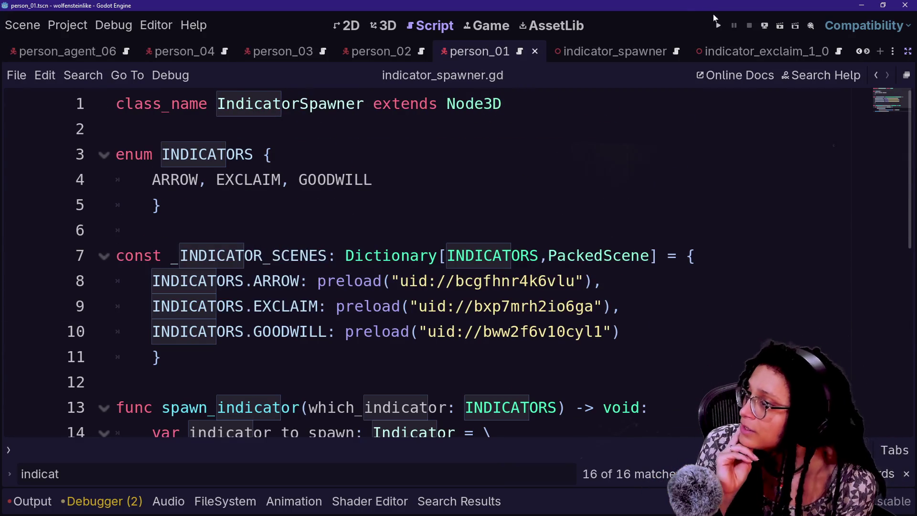
Run the game and show the Debugger's Errors list.
click(717, 25)
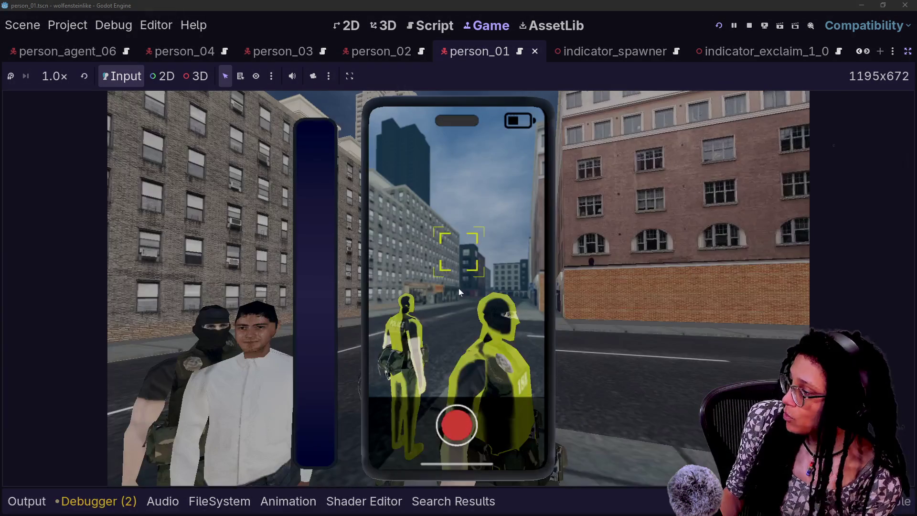
click(137, 496)
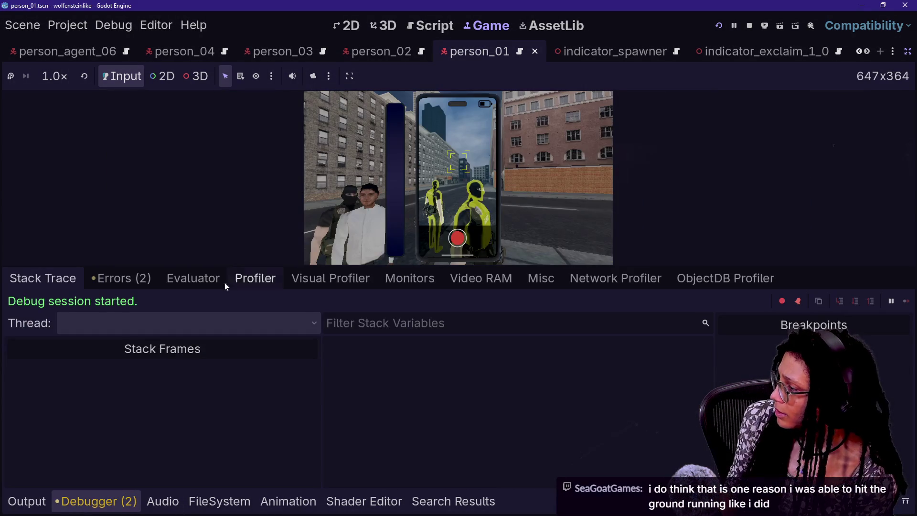
click(125, 277)
Jump to the person_regular.gd show_goodwill_points warning, then the unused altercation_node warning in manage_altercations.gd.
double_click(261, 371)
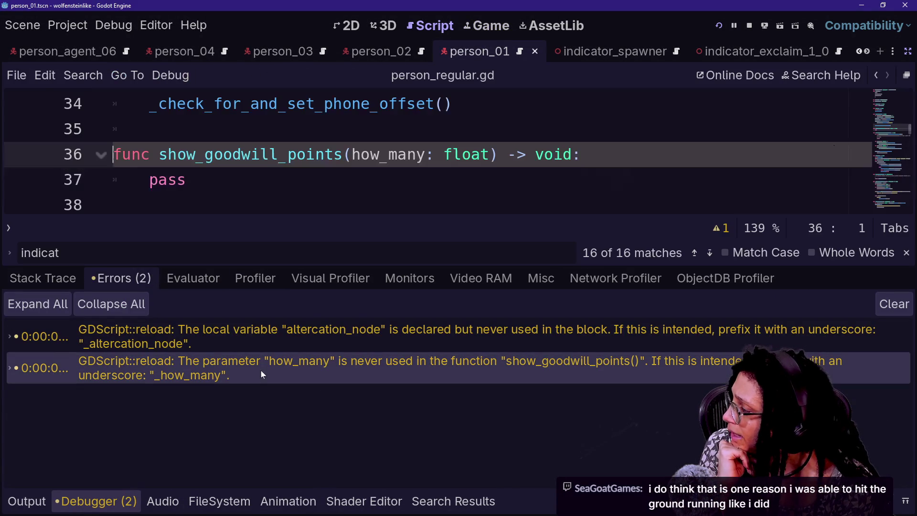
click(152, 129)
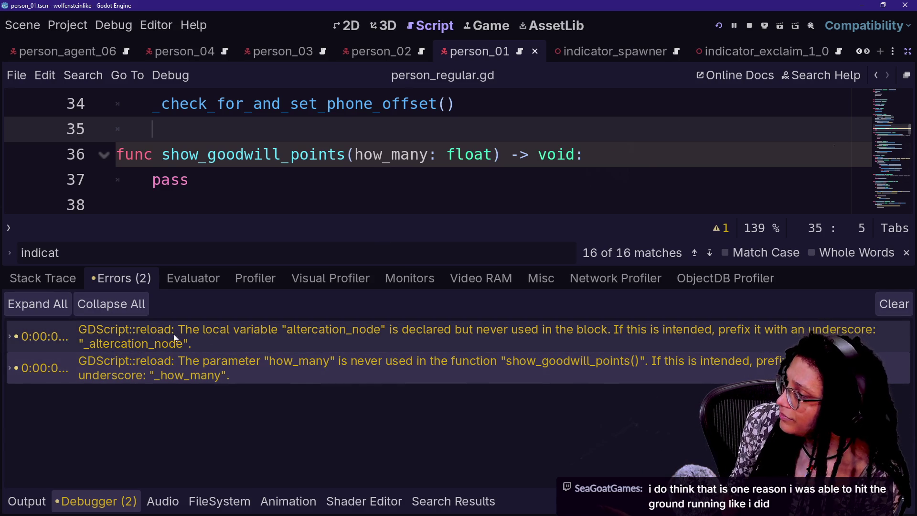
double_click(283, 329)
click(390, 180)
click(27, 501)
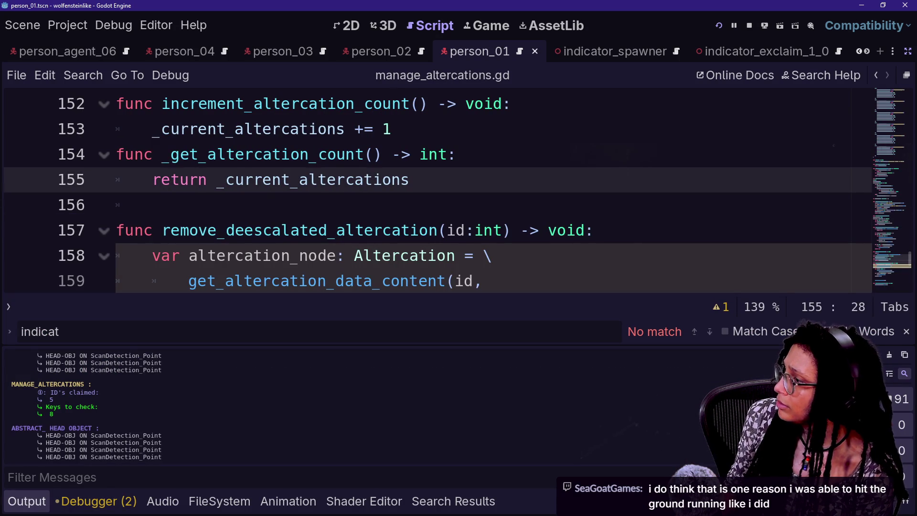
Review remove_deescalated_altercation from the altercation_node lines down to the _remove_altercation call.
key(Down)
key(Down)
key(Left)
key(Left)
key(Left)
key(Down)
key(Down)
key(Down)
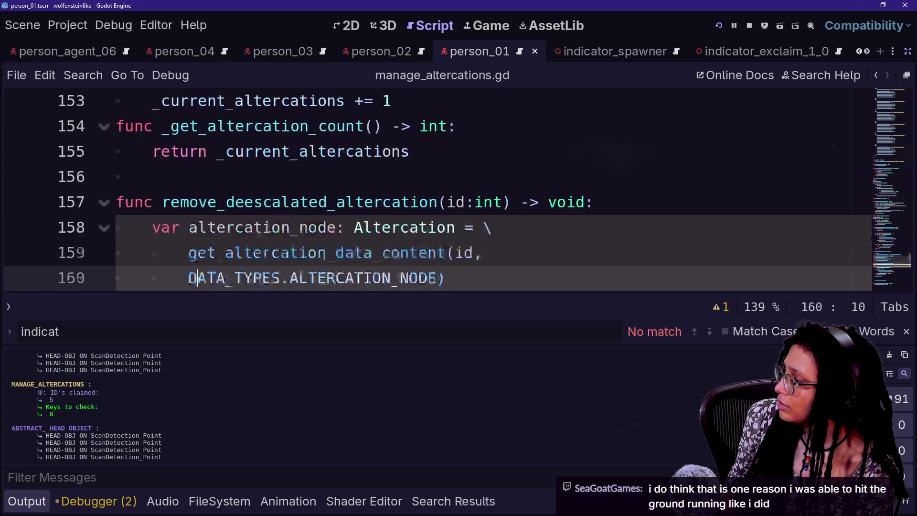
key(Down)
key(Down)
key(Down)
key(ctrl+j)
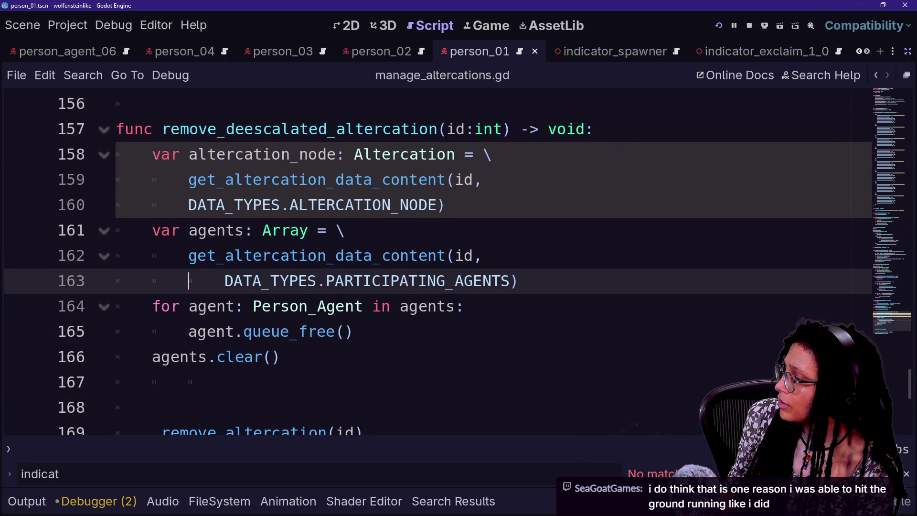
key(Up)
key(Up)
key(Down)
Delete the extra indented blank line 167 in remove_deescalated_altercation.
key(Down)
click(319, 431)
scroll(319, 421, down, 1)
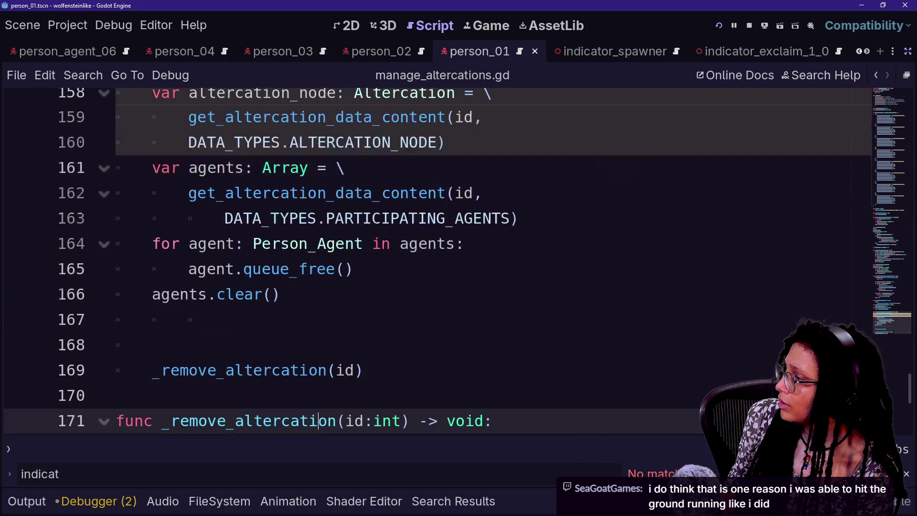
key(Down)
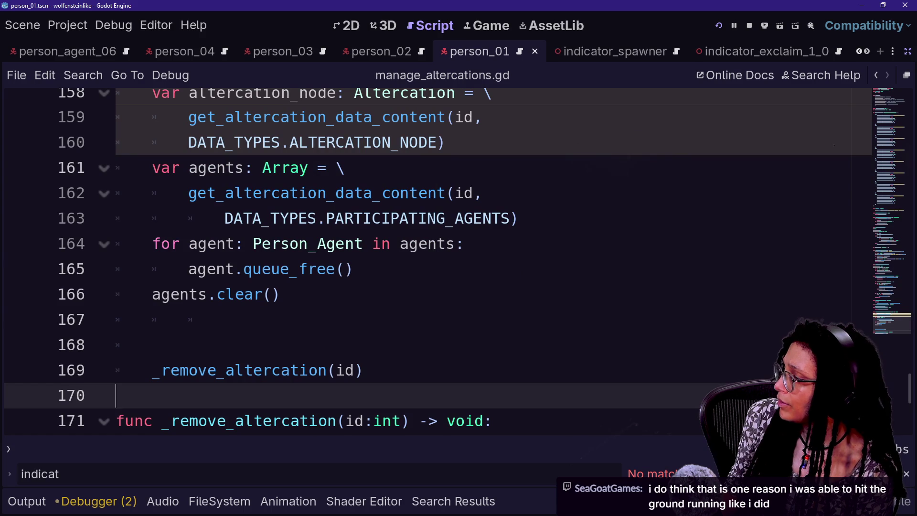
key(Up)
key(Up)
key(Up)
key(BackSpace)
key(BackSpace)
key(BackSpace)
scroll(430, 258, up, 3)
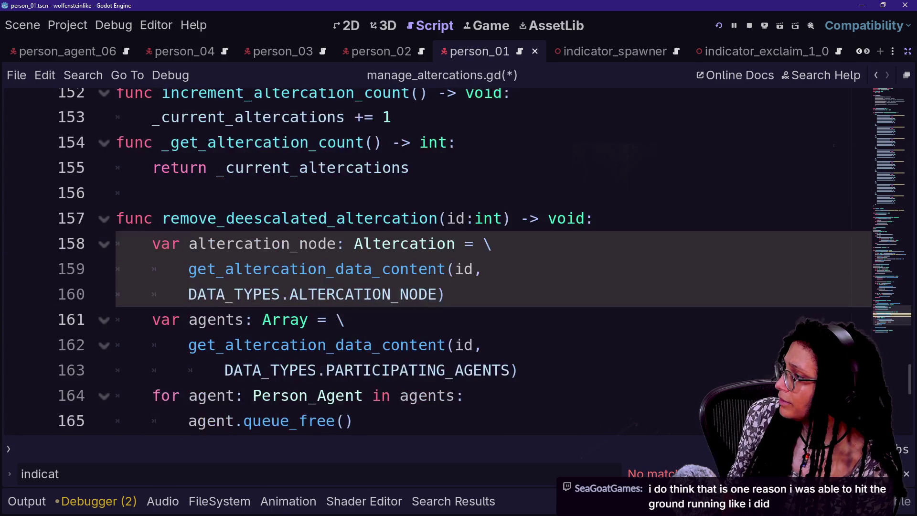
scroll(430, 258, up, 16)
scroll(429, 258, down, 17)
text(agents.clear())
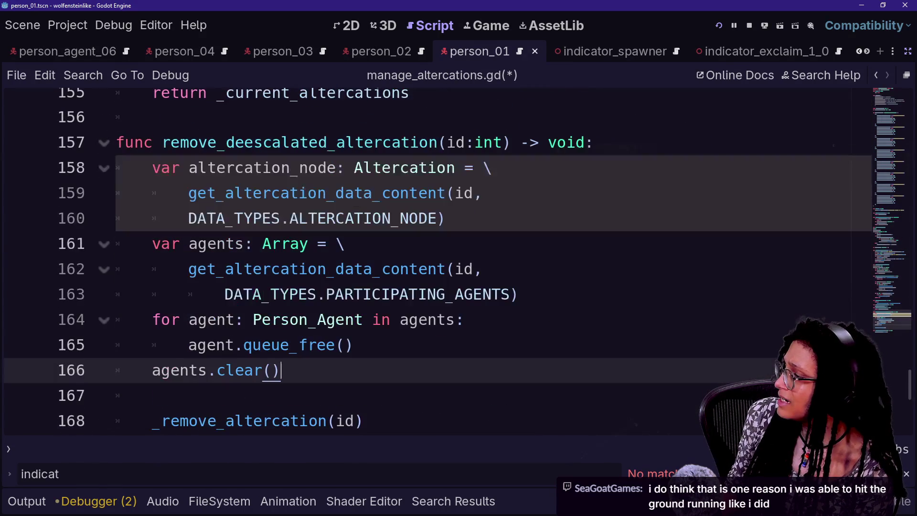
Delete the unused altercation_node lines 158–160 and save manage_altercations.gd.
click(481, 193)
key(Down)
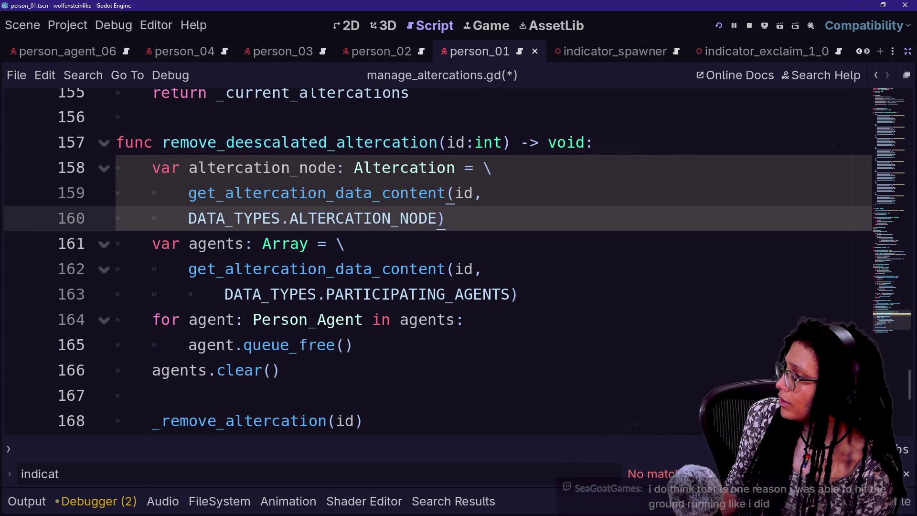
mouse_move(415, 195)
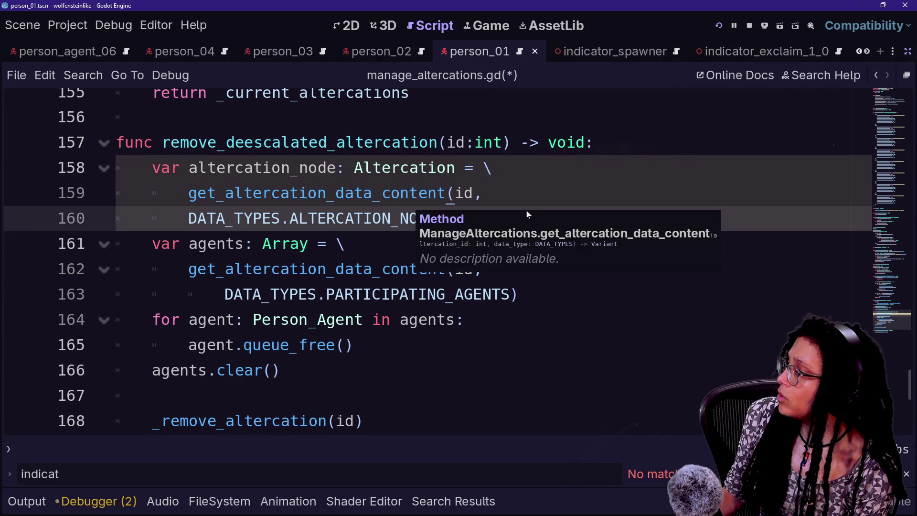
key(shift+Up)
key(shift+Up)
key(shift+Up)
key(shift+Home)
key(shift+End)
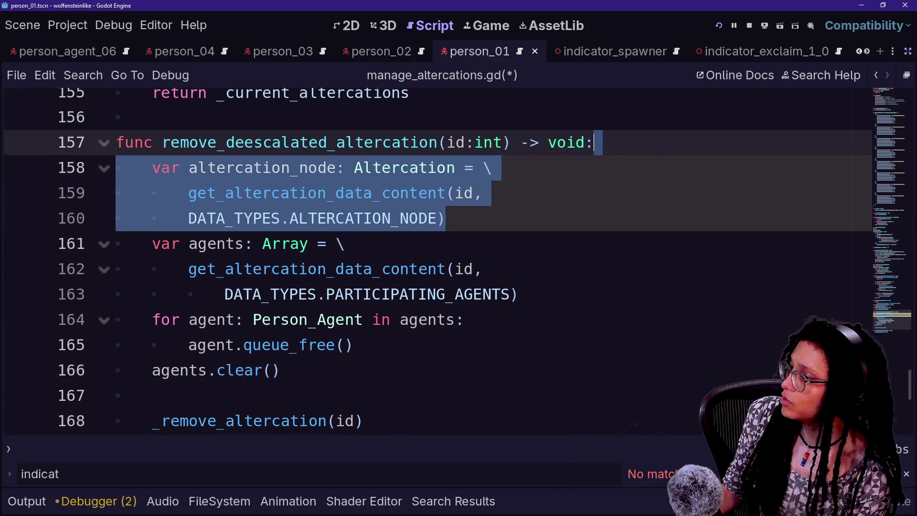
key(Delete)
key(ctrl+s)
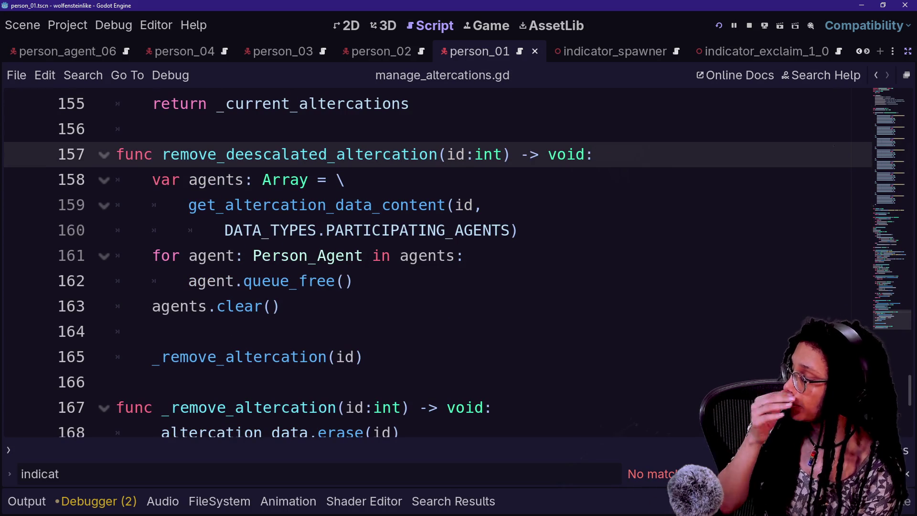
Select the remove_deescalated_altercation body and restart the running game.
click(344, 180)
scroll(430, 263, down, 1)
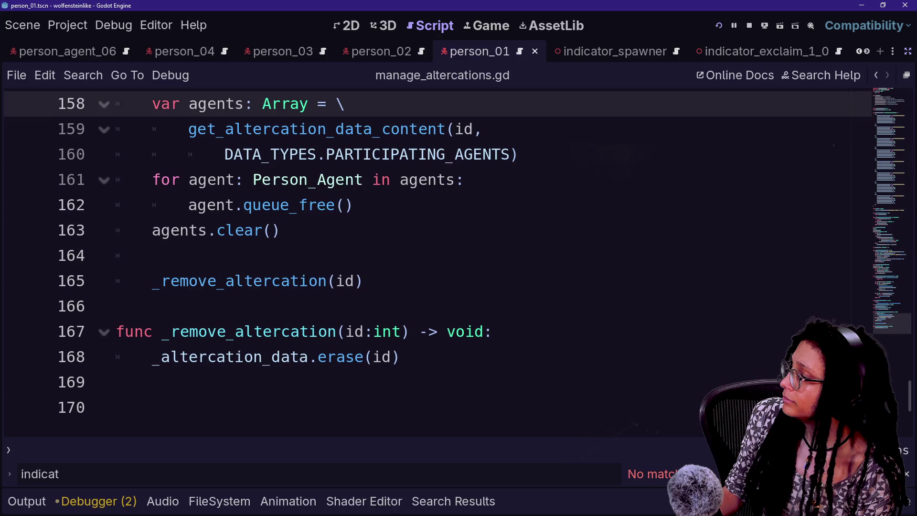
drag(151, 104, 363, 281)
click(719, 25)
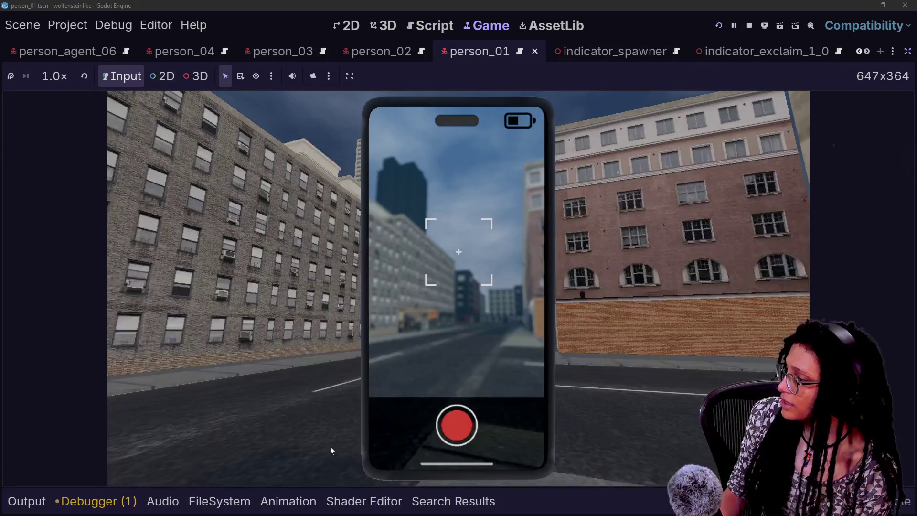
Return to the script editor and search project files for 'ise_open' in Quick Open.
click(434, 26)
click(464, 179)
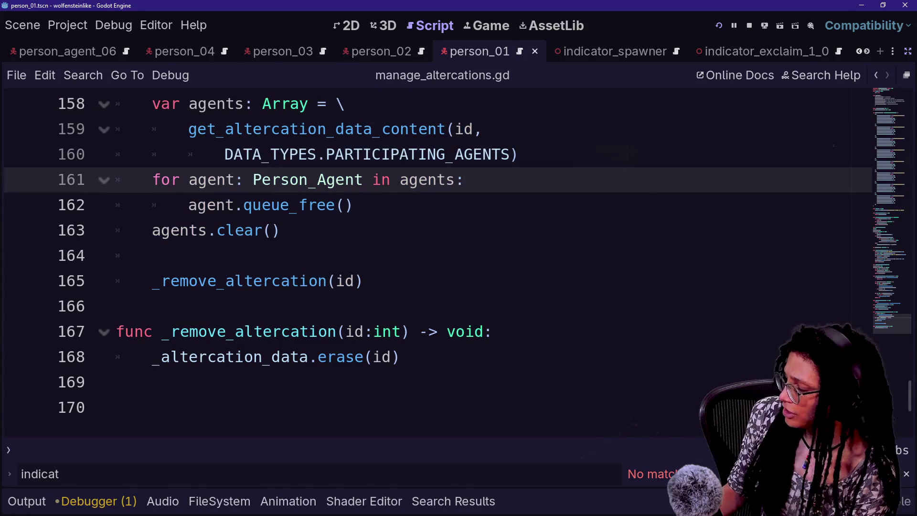
key(shift+alt+o)
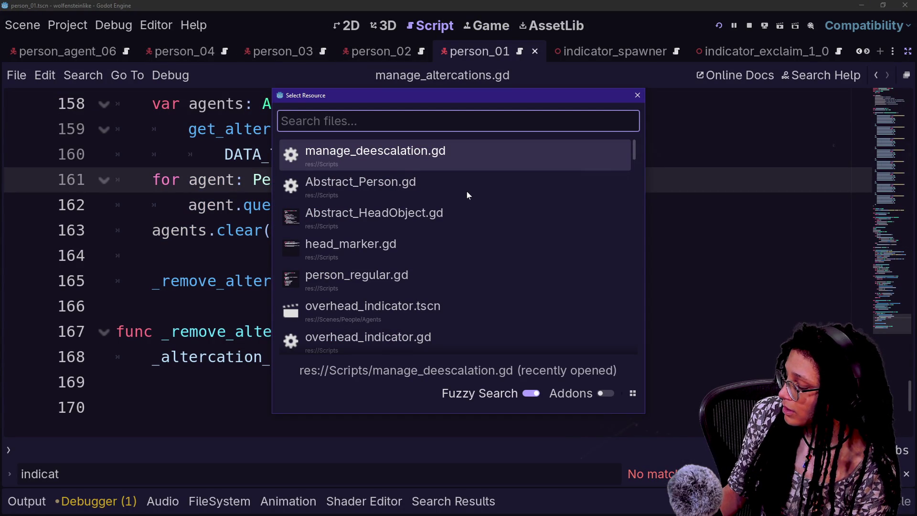
text(ise_open)
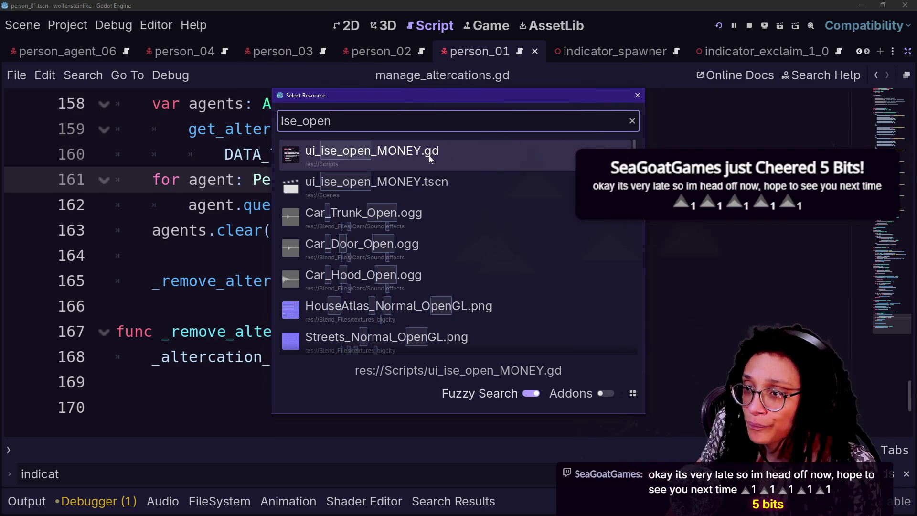
key(alt+Tab)
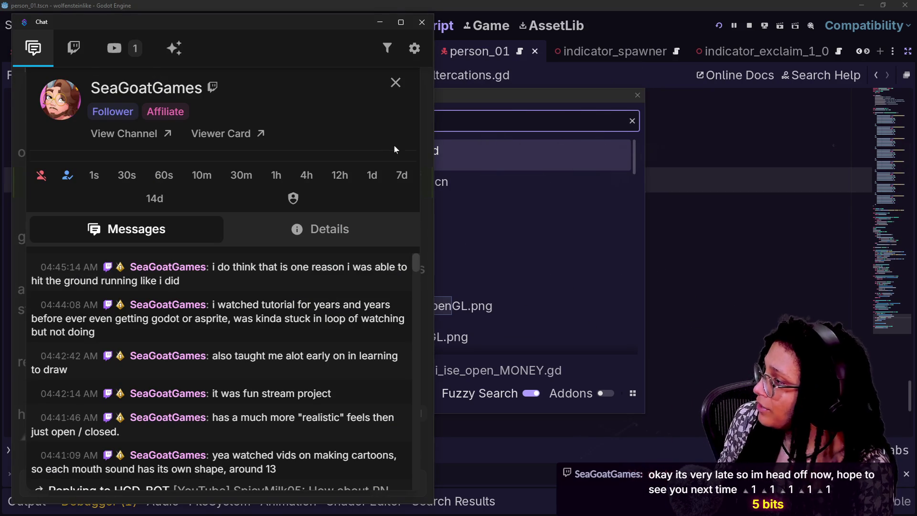
Scroll the chatter's message history, close and reopen their profile card, then return to Godot.
scroll(376, 342, down, 10)
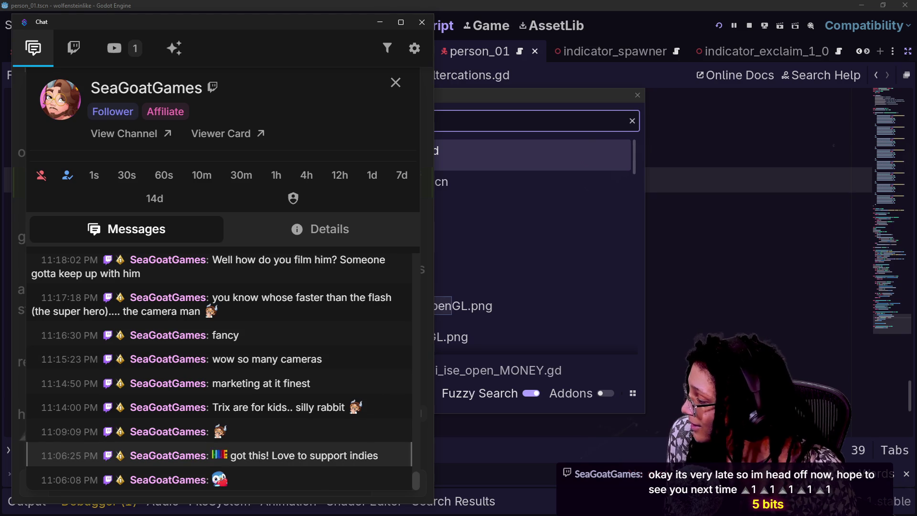
scroll(325, 340, up, 15)
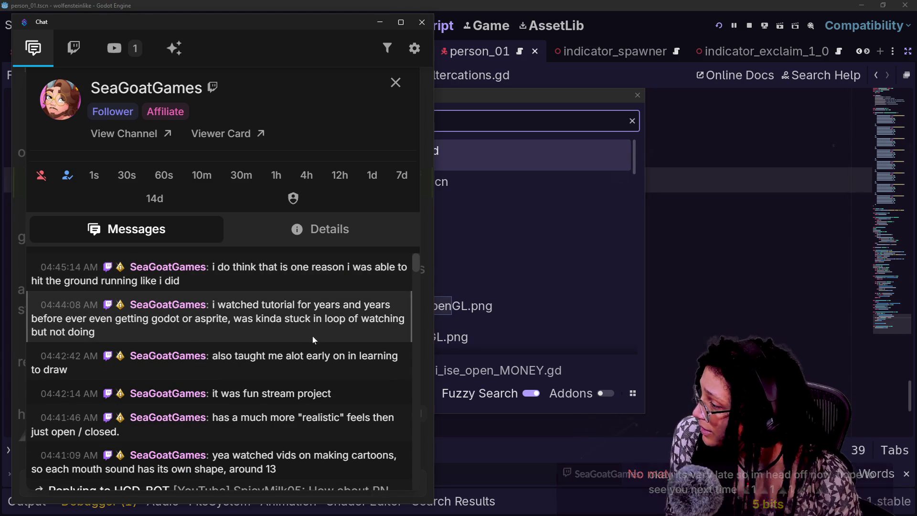
click(396, 83)
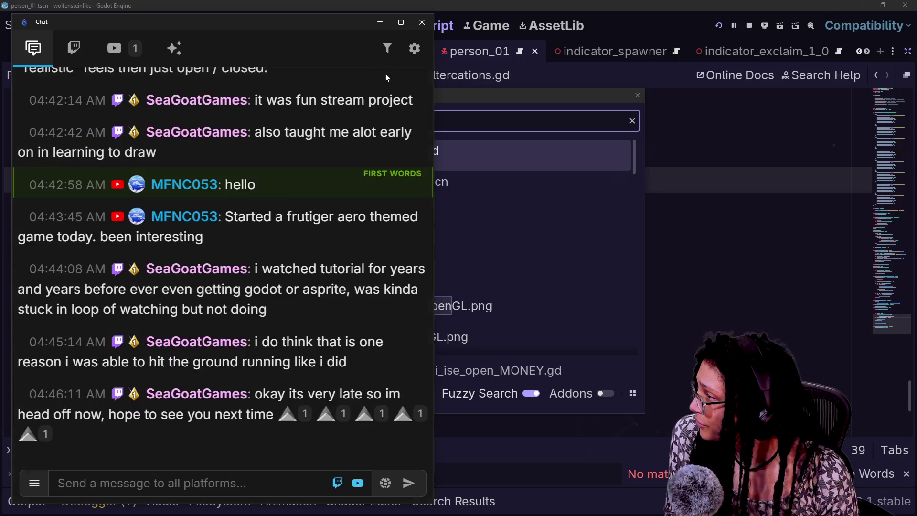
click(200, 395)
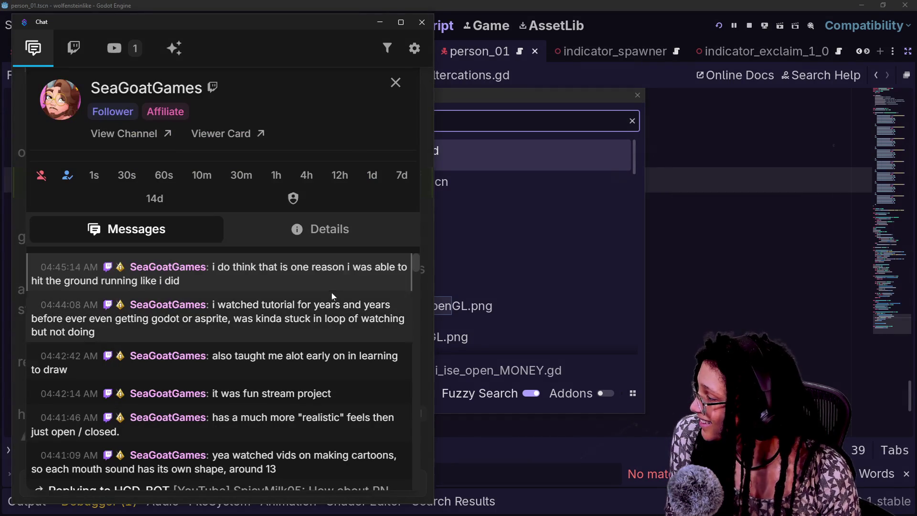
click(396, 82)
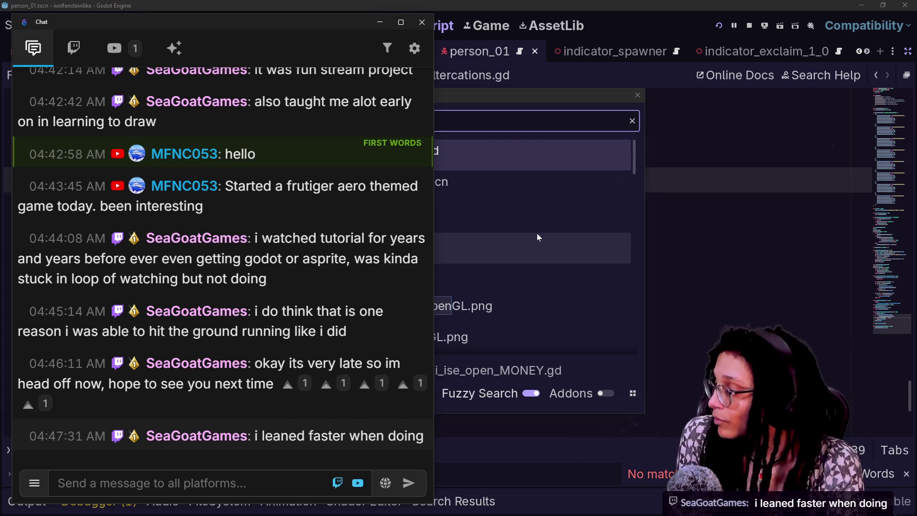
click(709, 183)
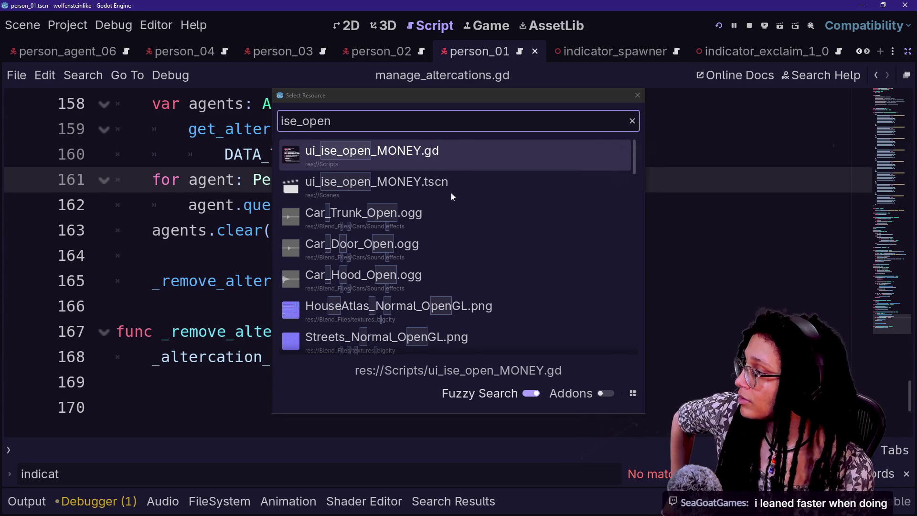
Open the ui_ise_open_MONEY scene and view its script.
scroll(412, 161, down, 5)
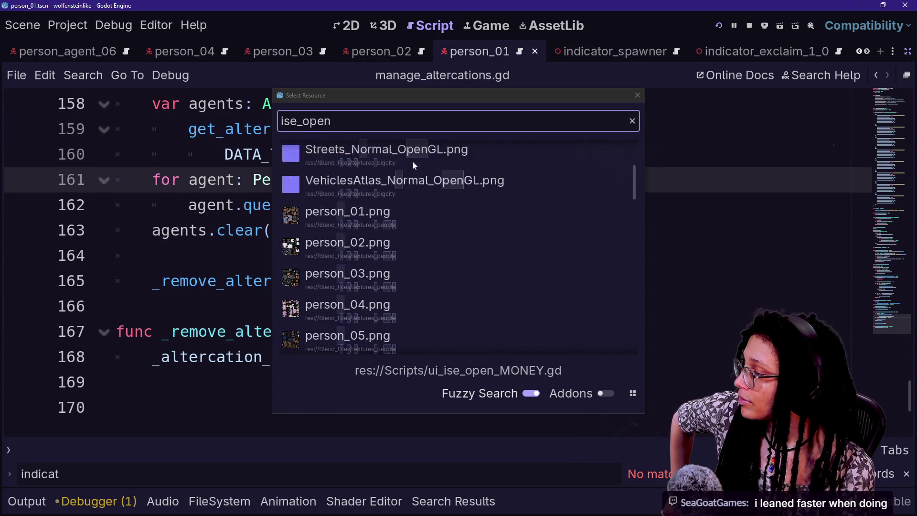
scroll(413, 161, up, 5)
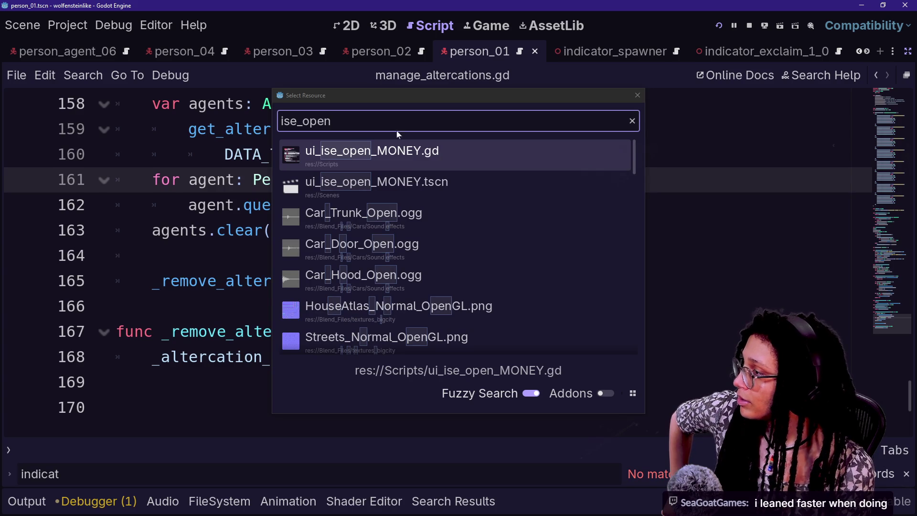
double_click(414, 188)
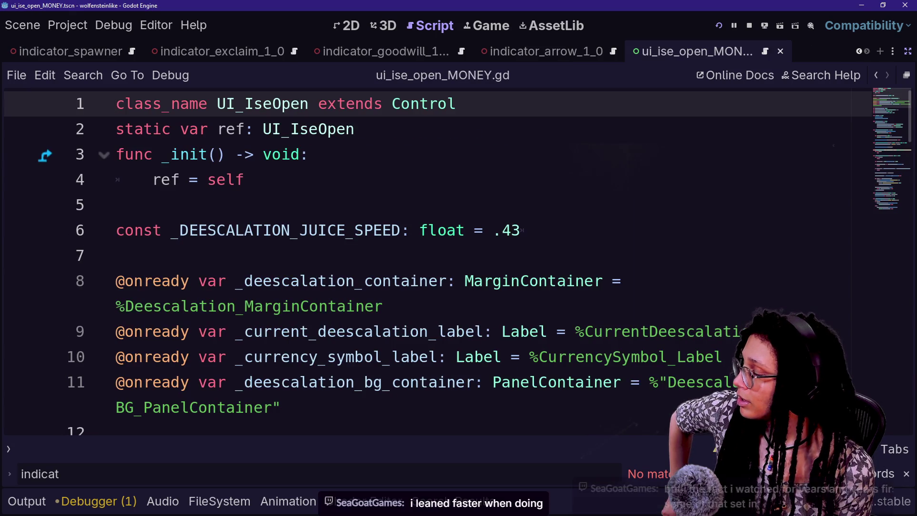
key(alt+shift+o)
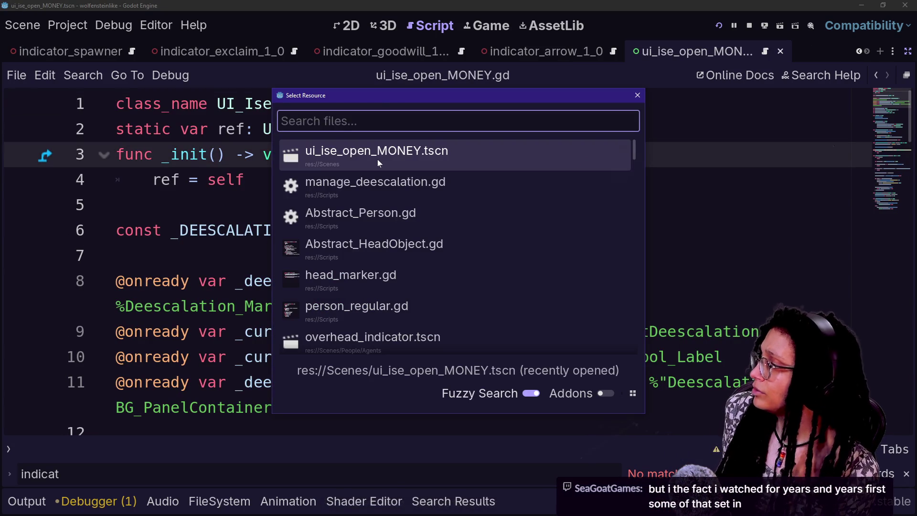
key(Escape)
Inspect the spawn_scan_result function around lines 42–43, then restart the game.
scroll(444, 172, down, 10)
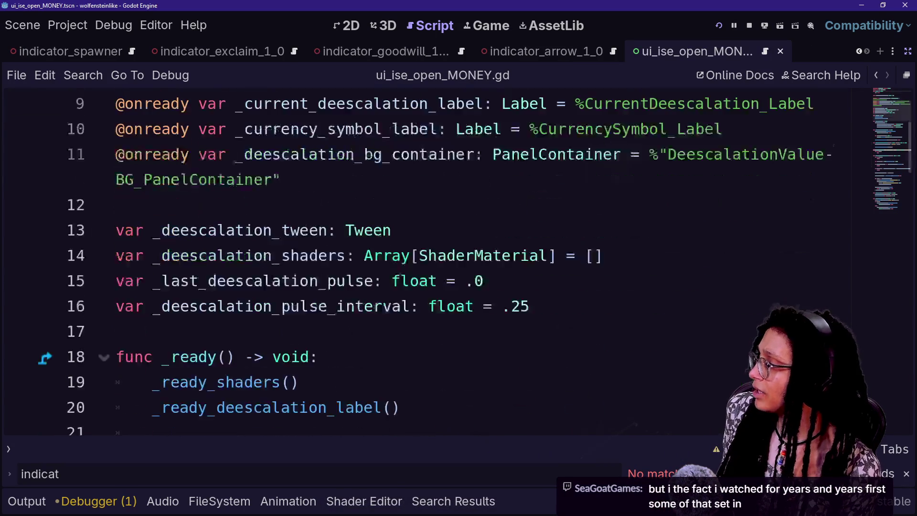
scroll(439, 181, down, 1)
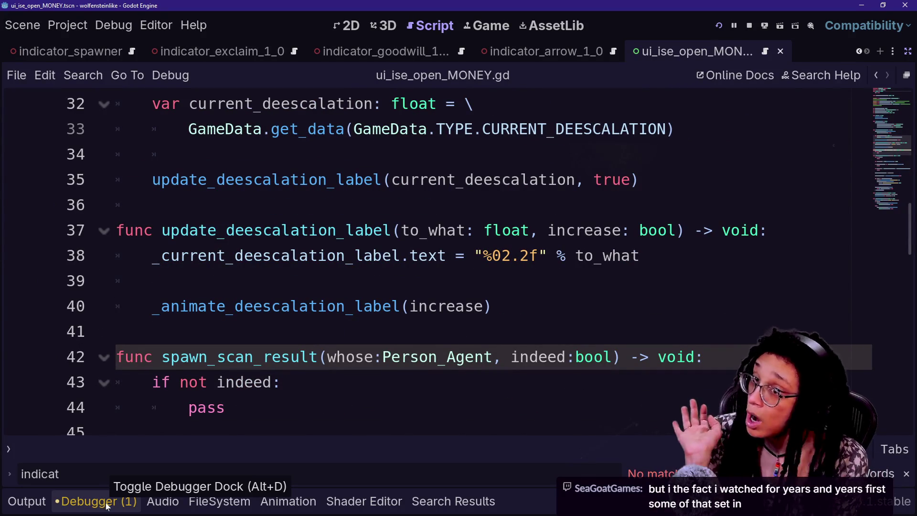
scroll(444, 258, down, 3)
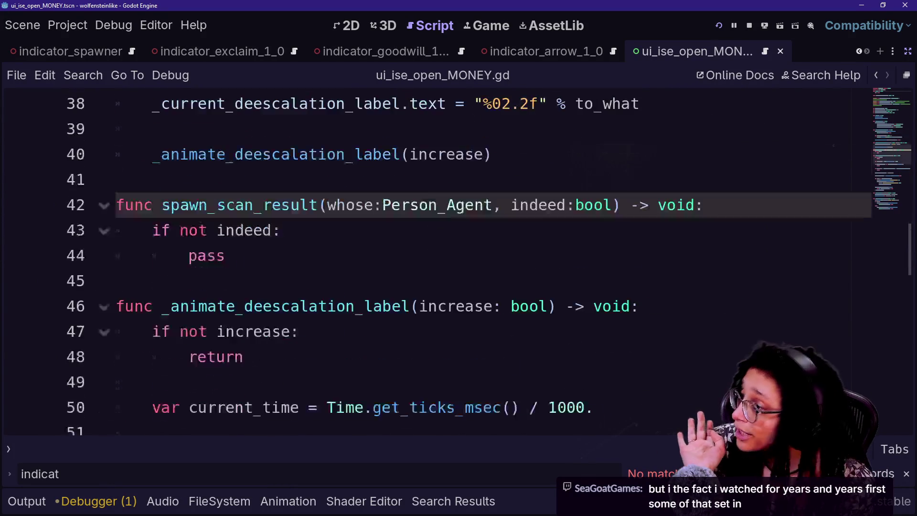
drag(326, 129, 439, 129)
click(438, 128)
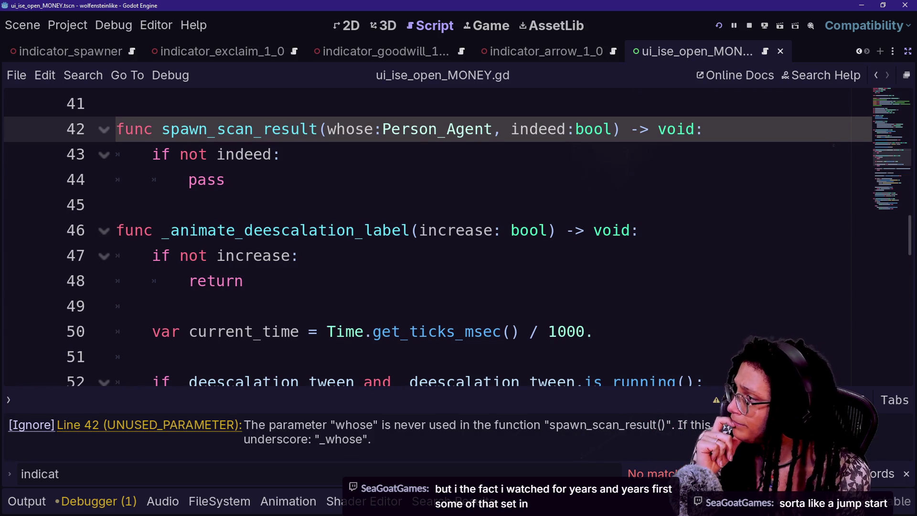
click(281, 155)
click(714, 25)
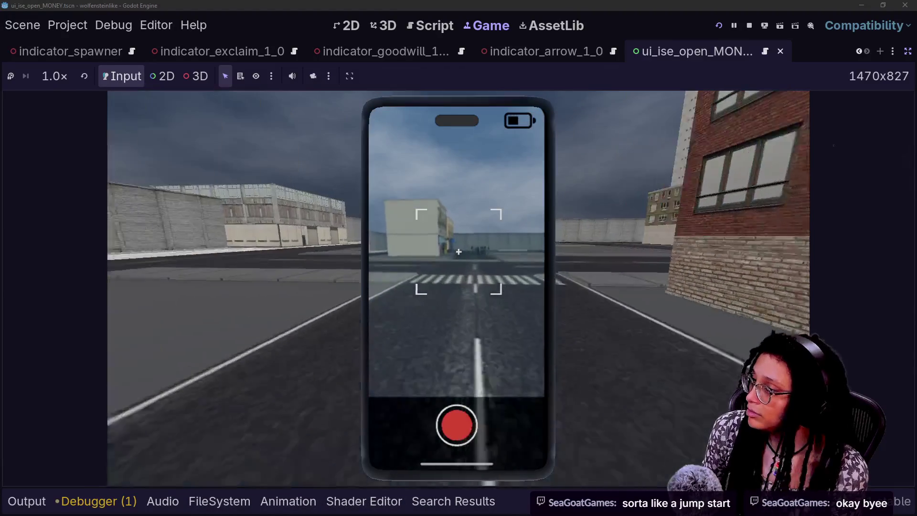
Turn the phone sideways and walk forward until the index 7 out-of-bounds error at line 128.
key(r)
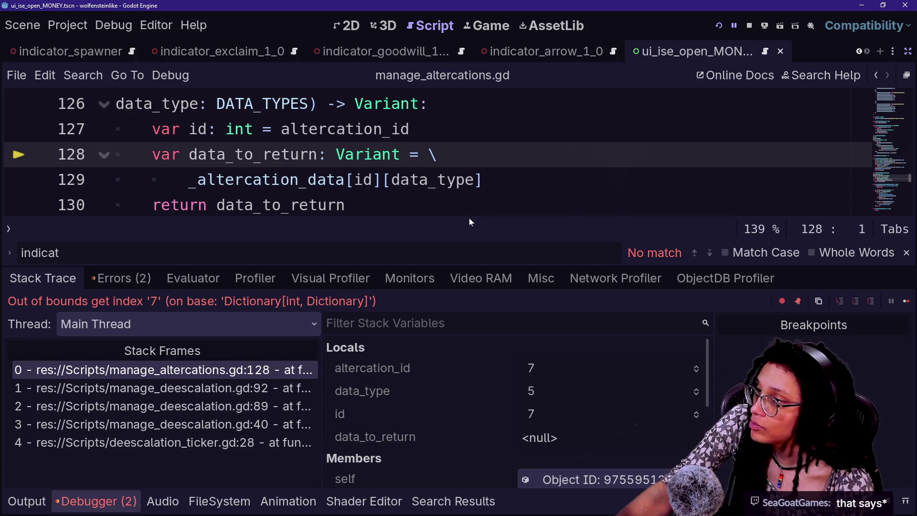
Go to the end of failing line 128 and collapse the bottom output panel.
key(End)
key(alt+o)
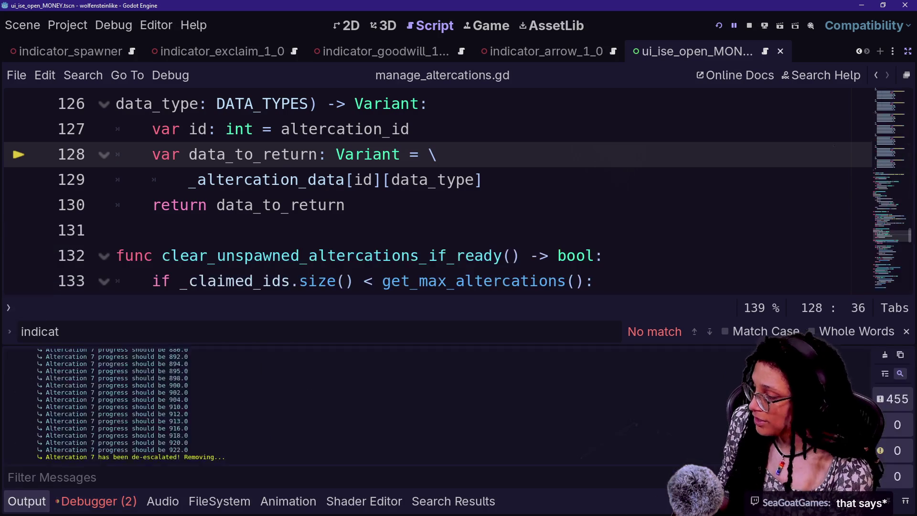
key(alt+o)
scroll(429, 263, up, 8)
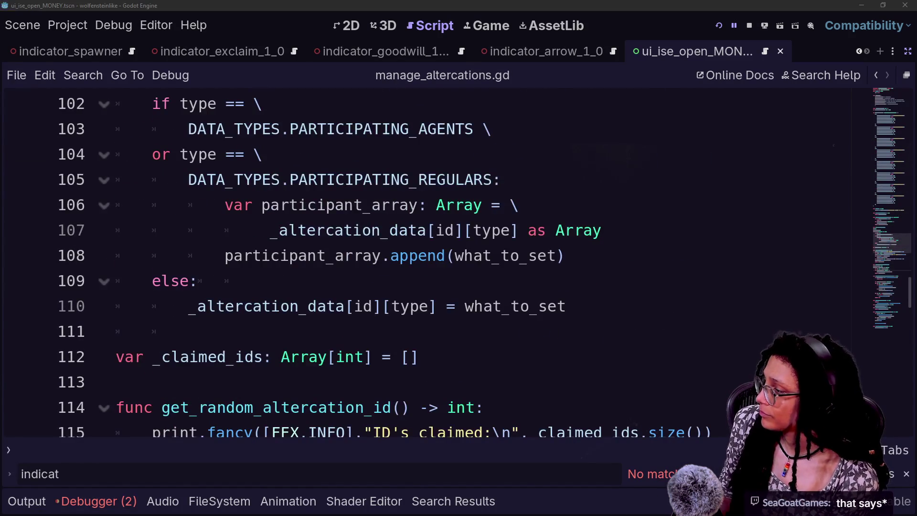
Quick-open manage_deescalation.gd by searching 'dees' and picking it from the matches.
key(shift+alt+o)
text(dees)
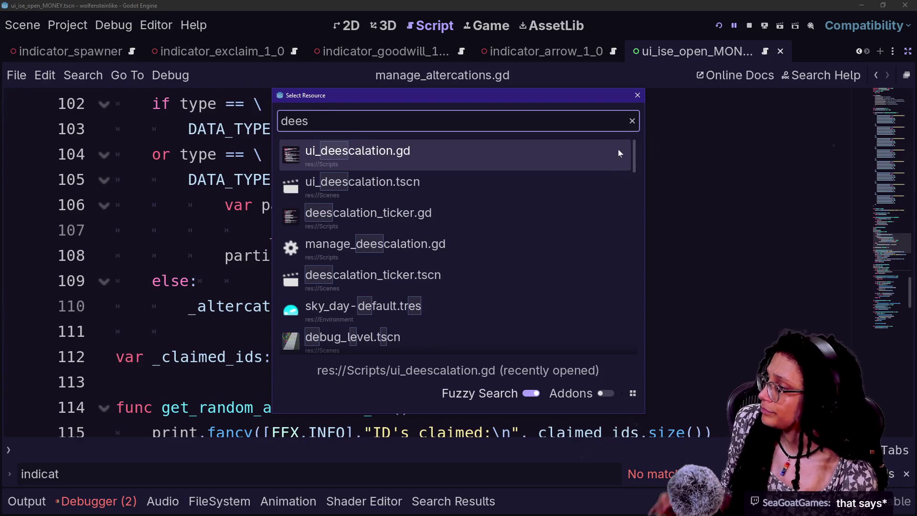
key(Down)
key(Down)
key(Up)
key(Up)
key(Down)
key(Down)
key(Down)
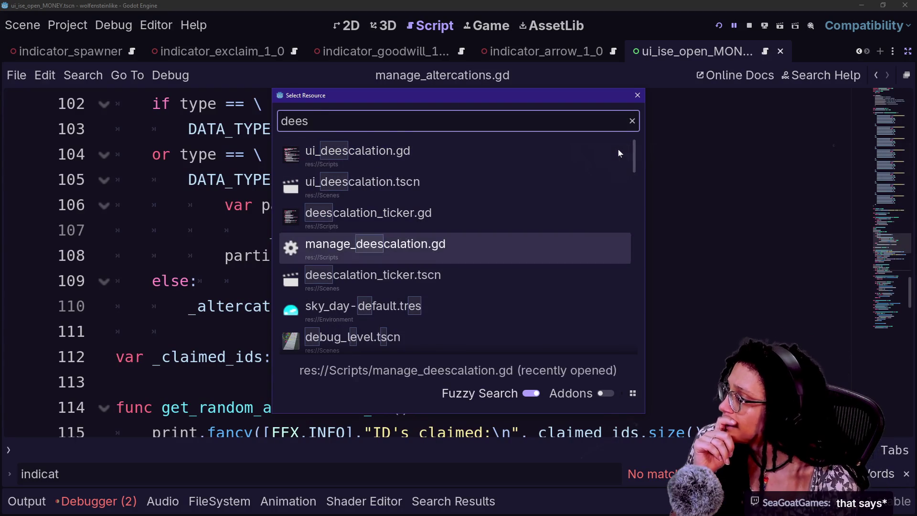
key(Down)
key(Up)
key(Return)
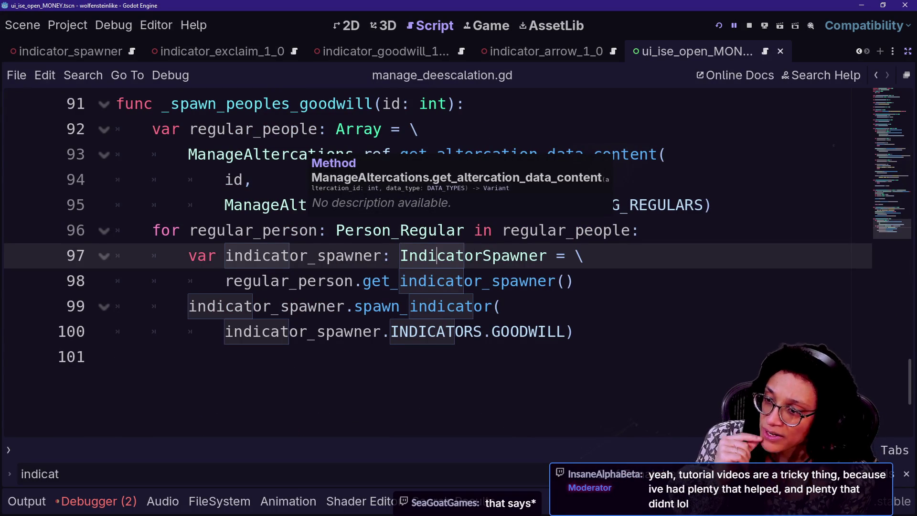
Move up from the altercation removal call to above the _do_deescalation definition.
key(Up)
key(Up)
key(Up)
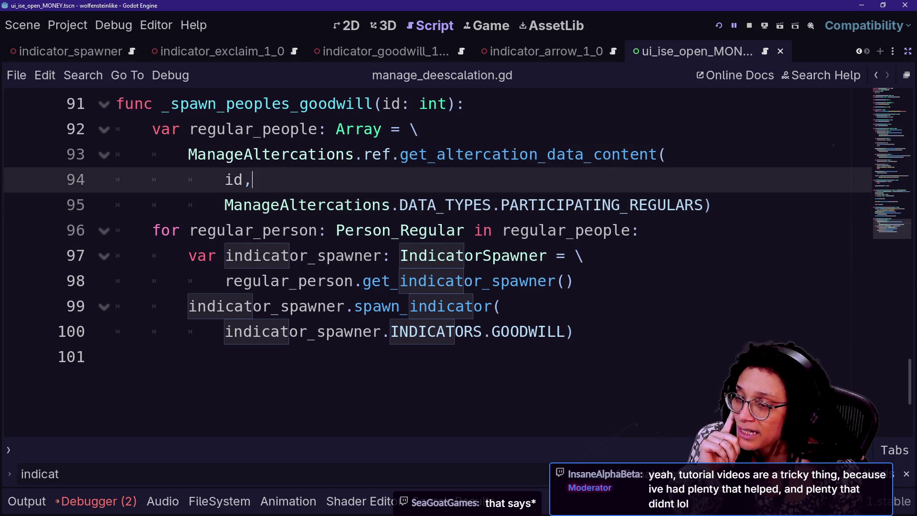
key(Up)
key(Up)
key(Up)
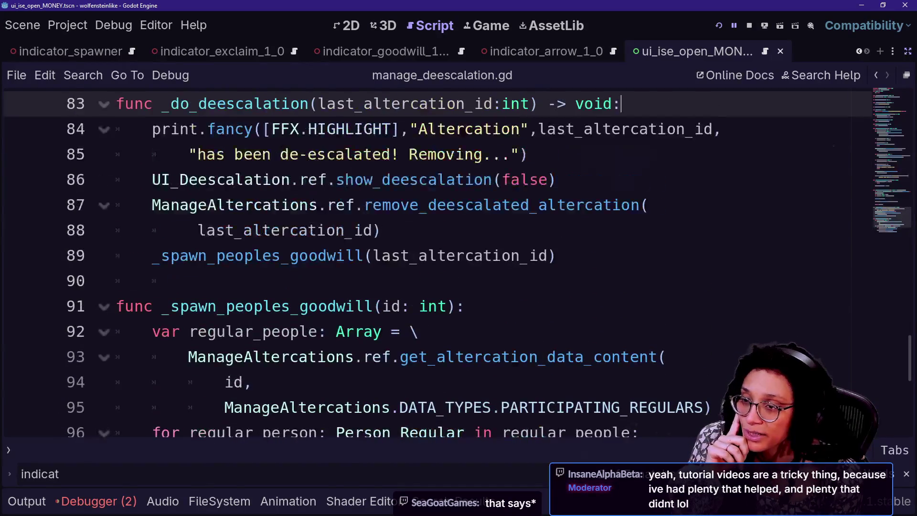
key(Up)
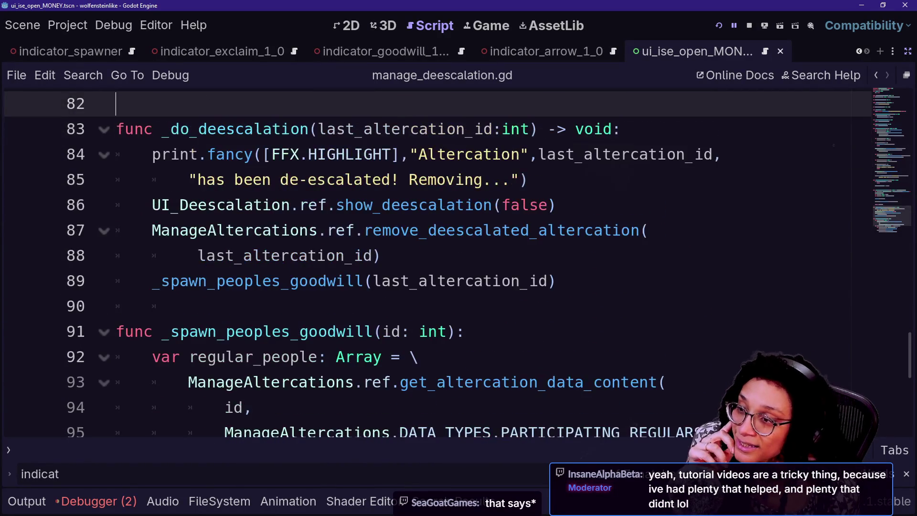
key(Up)
key(Down)
key(Down)
key(Up)
key(Up)
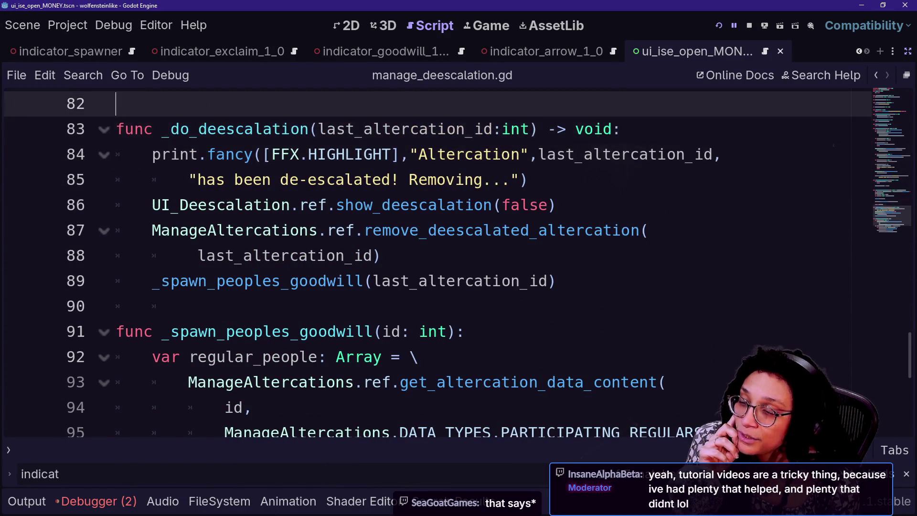
key(Up)
key(Up)
key(Up)
key(Up)
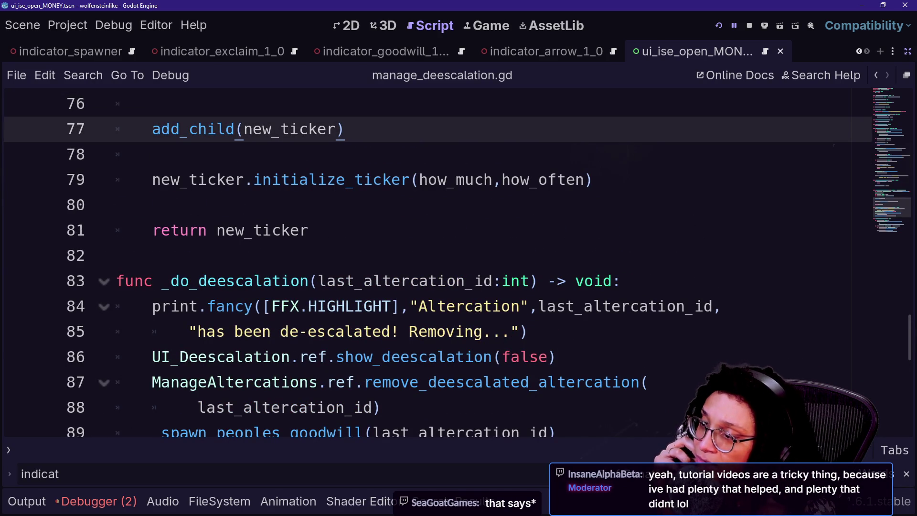
Inspect _do_deescalation from its definition and print line down to the goodwill call.
click(116, 255)
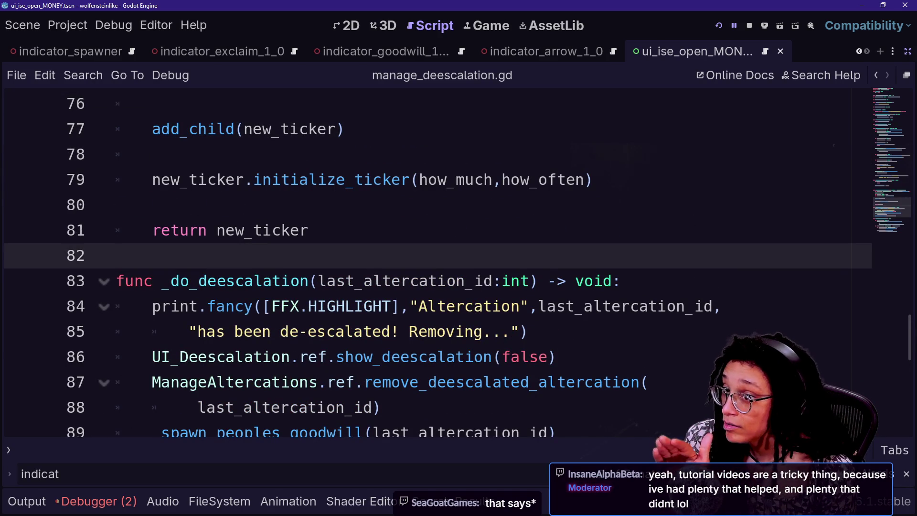
click(116, 281)
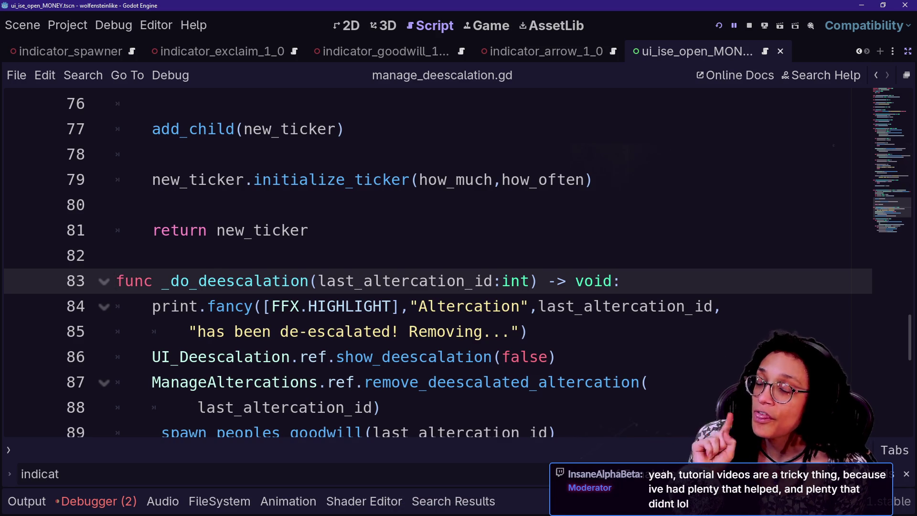
click(310, 281)
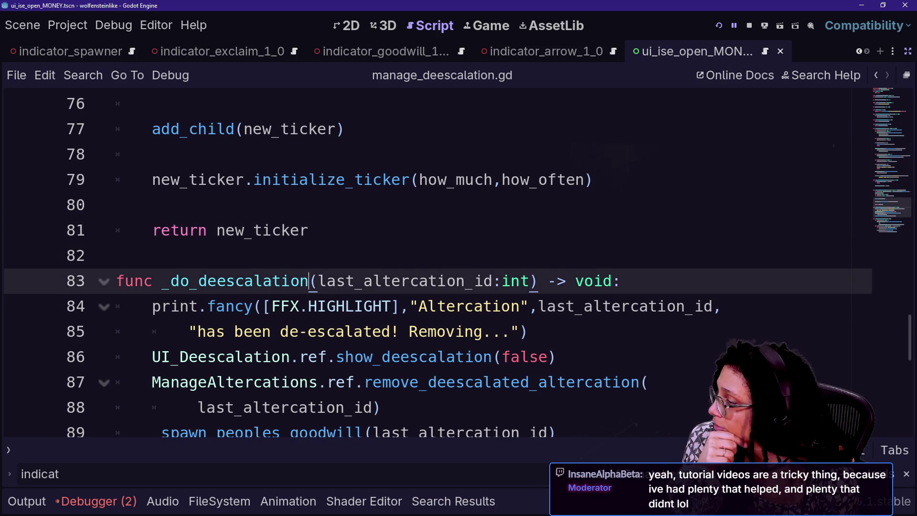
click(308, 306)
scroll(457, 262, down, 3)
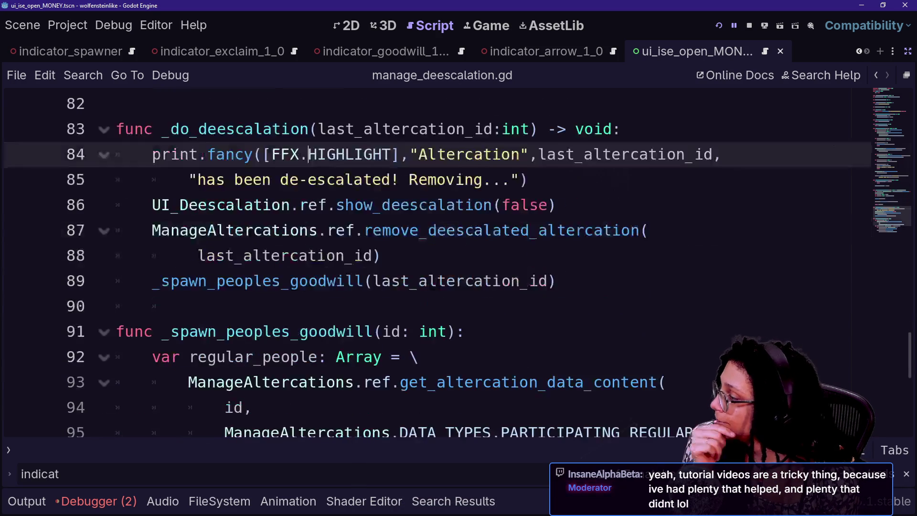
click(189, 230)
scroll(559, 246, down, 2)
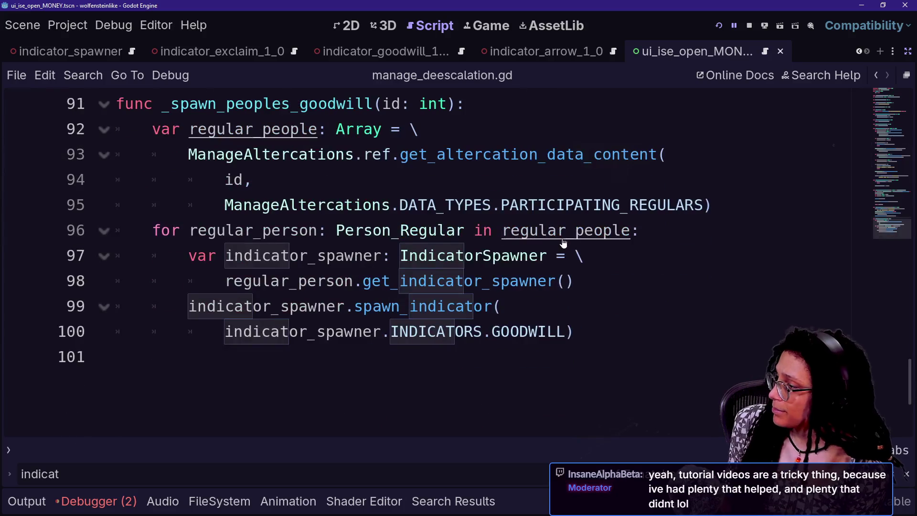
scroll(558, 246, up, 6)
scroll(458, 262, down, 2)
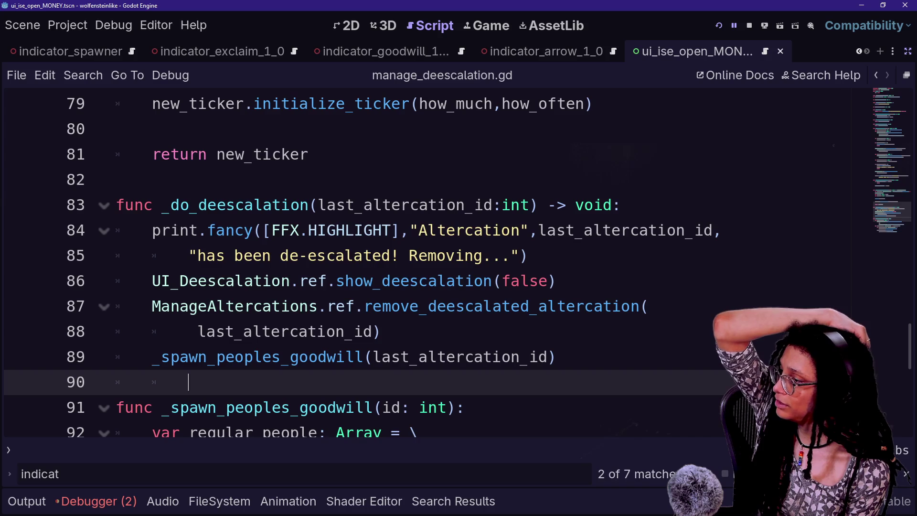
scroll(458, 263, up, 2)
scroll(458, 262, down, 2)
Move the two-line remove_deescalated_altercation call below the _spawn_peoples_goodwill call.
mouse_move(152, 306)
mouse_down()
mouse_move(286, 306)
mouse_move(381, 332)
mouse_up()
drag(152, 357, 555, 357)
click(555, 357)
drag(381, 331, 558, 281)
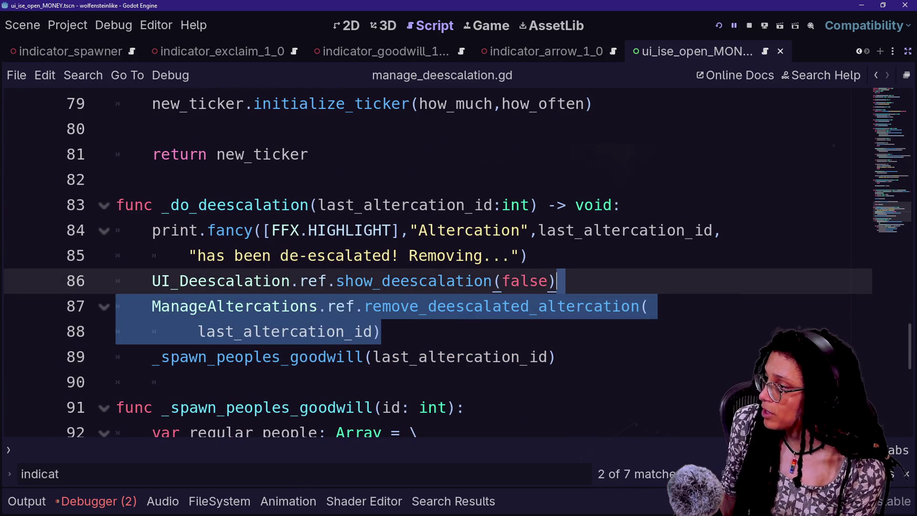
key(ctrl+x)
key(Down)
key(ctrl+v)
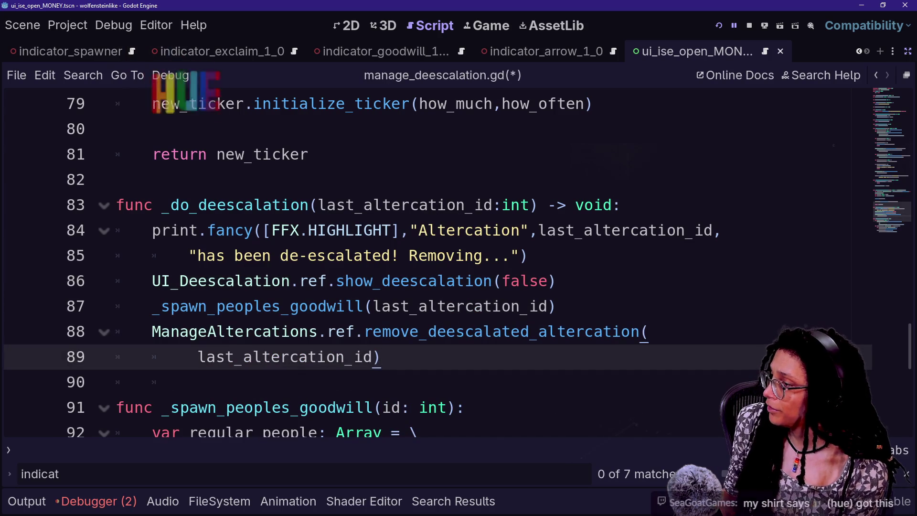
Separate the three calls with blank lines, save manage_deescalation.gd, and run the game.
key(Up)
key(Up)
key(Up)
key(End)
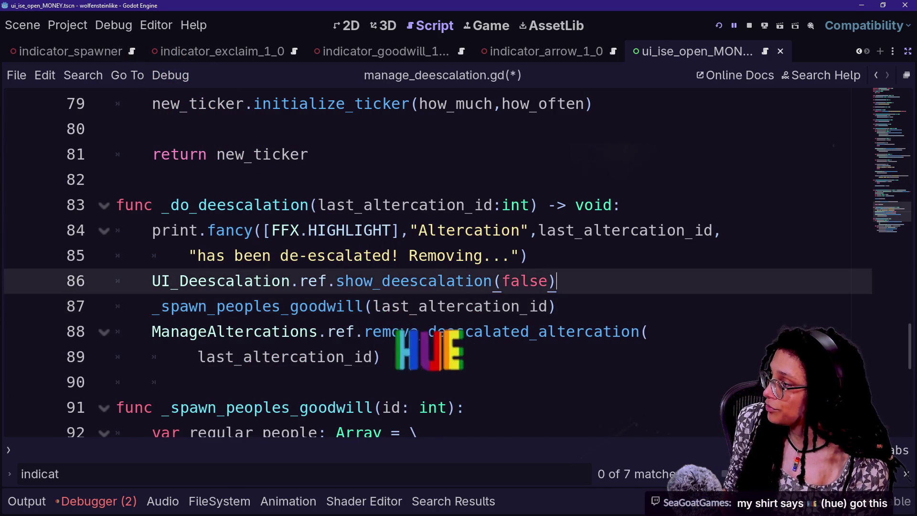
key(Return)
key(Down)
key(End)
key(Return)
key(ctrl+s)
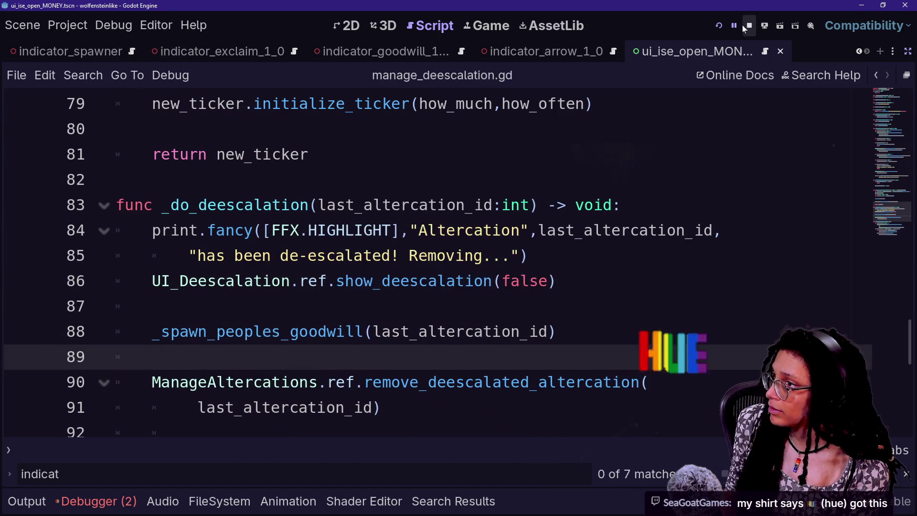
click(720, 26)
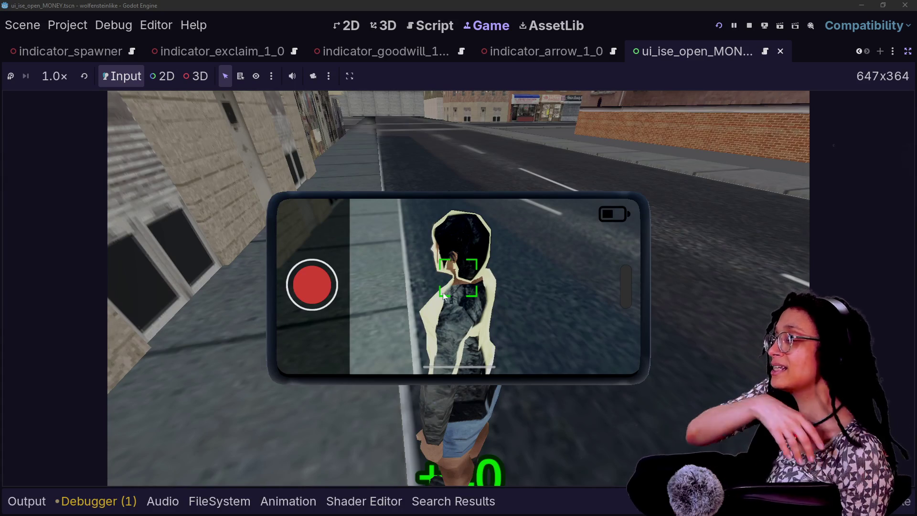
Restore the side panels and show the running game's Remote scene tree.
click(908, 51)
click(101, 103)
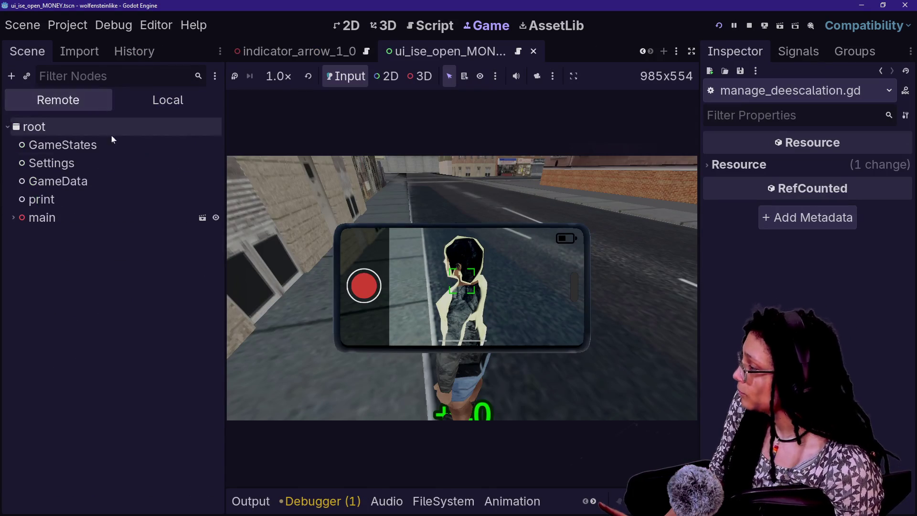